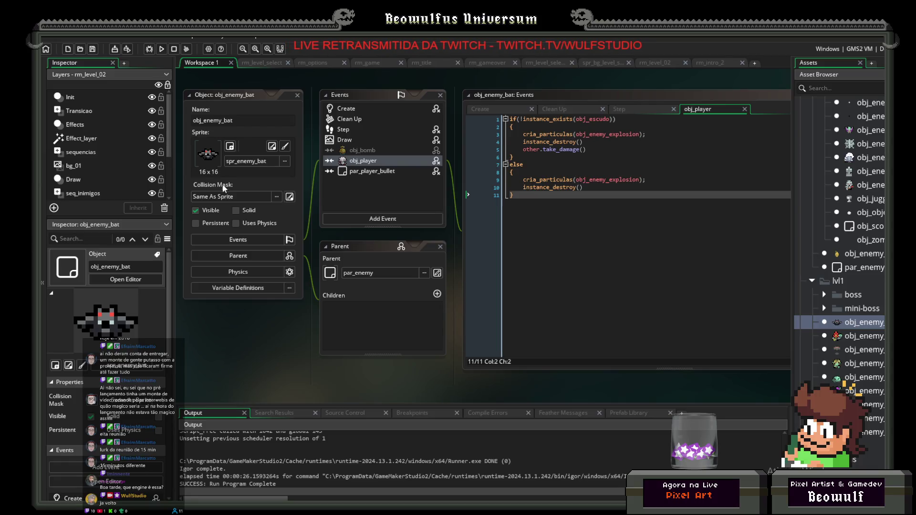
- Bring the File Explorer window on the Complete Spritesheet folder to the front
key("alt+Tab")
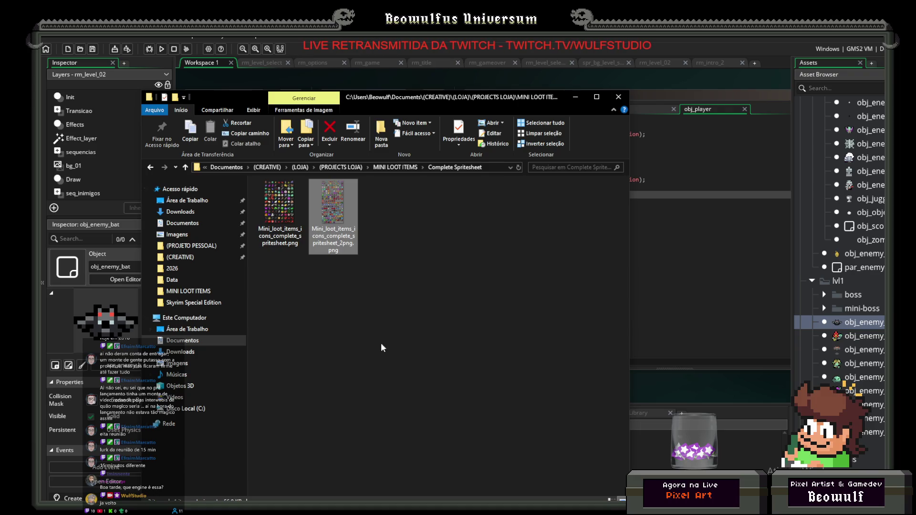
- Navigate from (CREATIVE) into (PROJETO PESSOAL) > TDPS and look over its contents
left_click(380, 343)
left_click(181, 258)
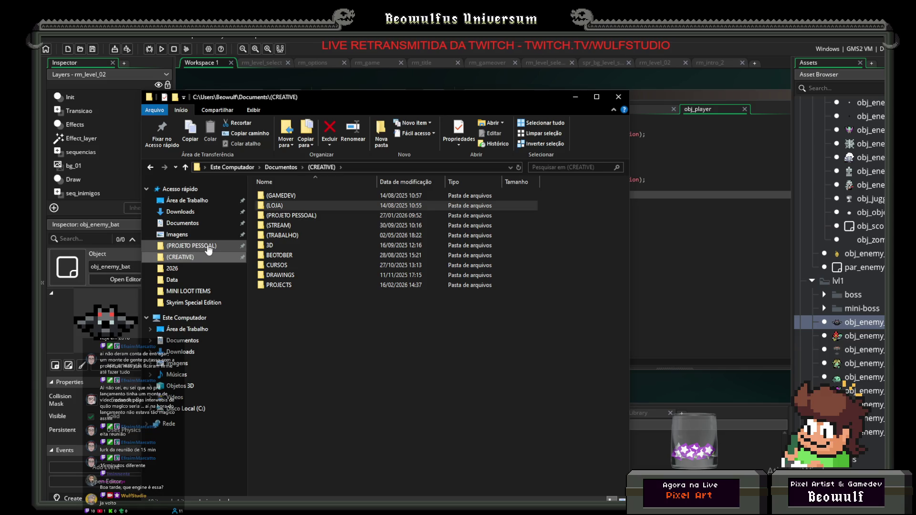
left_click(209, 246)
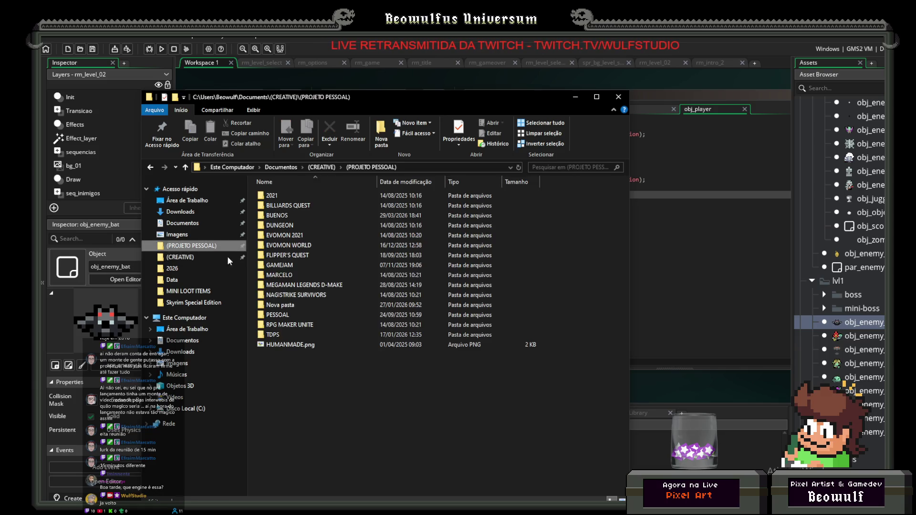
double_click(282, 330)
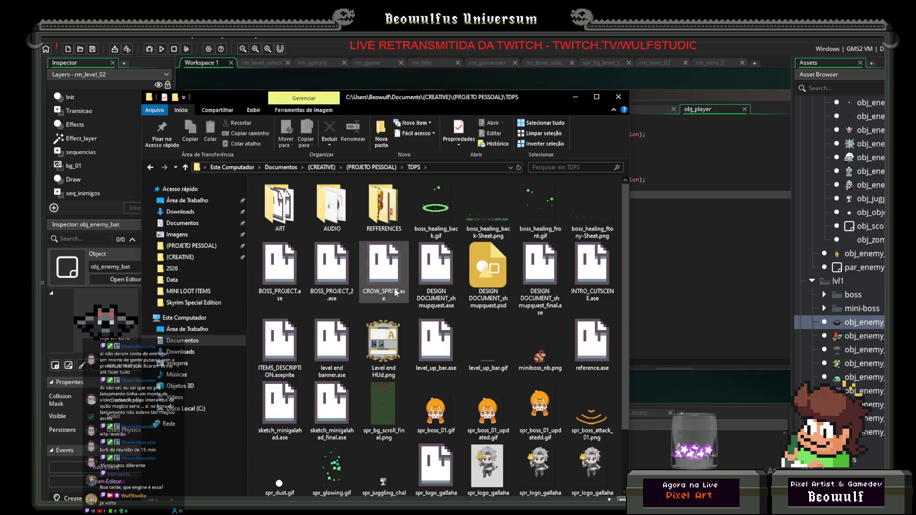
scroll(394, 344, "down", 1)
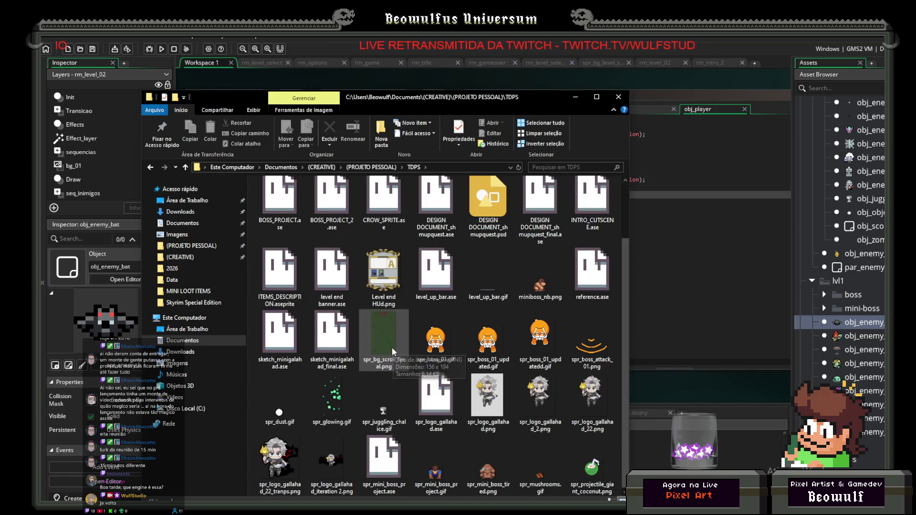
scroll(360, 359, "up", 1)
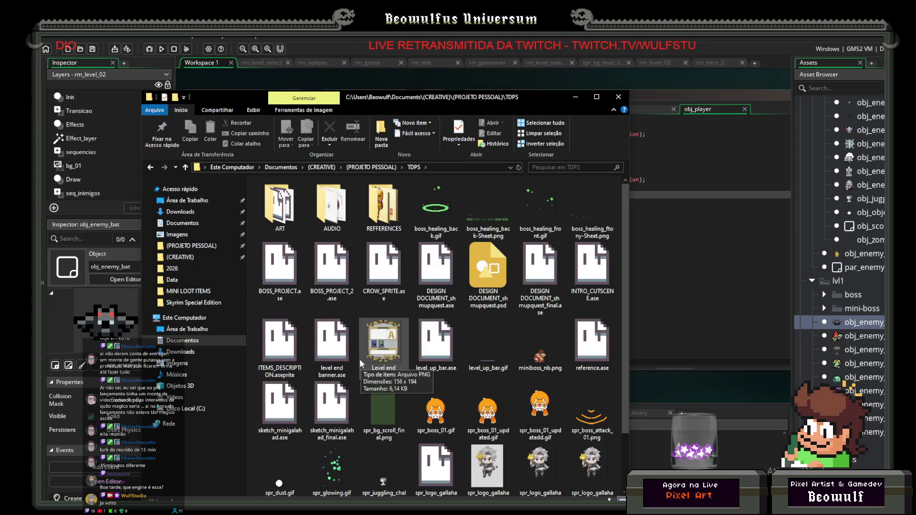
scroll(358, 357, "down", 1)
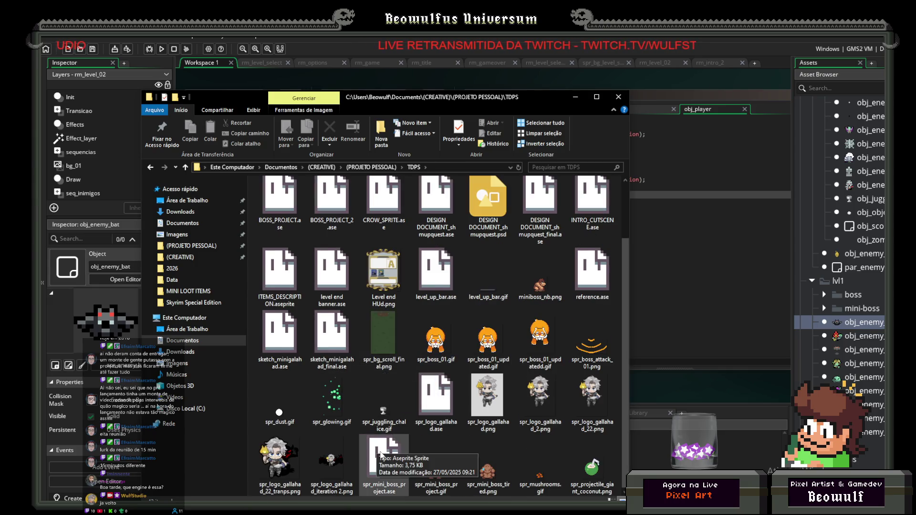
scroll(363, 423, "up", 1)
- Look inside ART > ENEMIES, return to ART, then switch to Aseprite's Home page
double_click(279, 210)
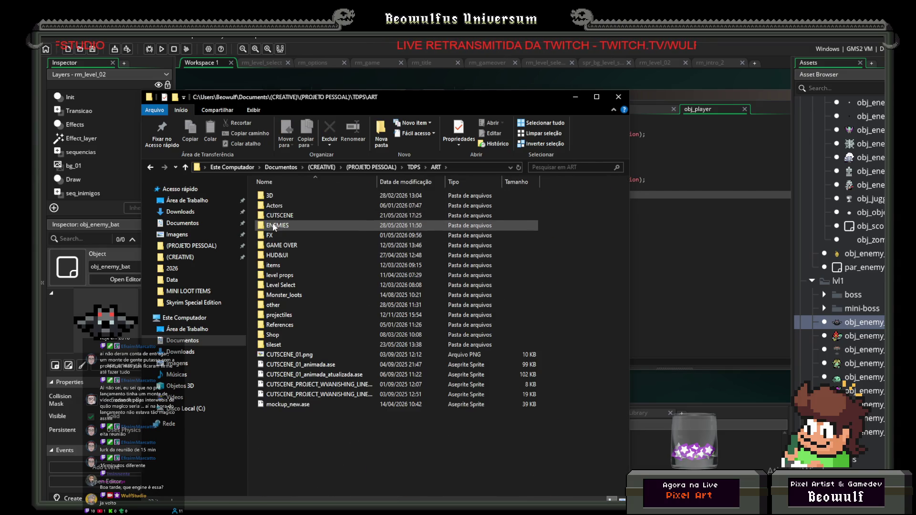
double_click(275, 226)
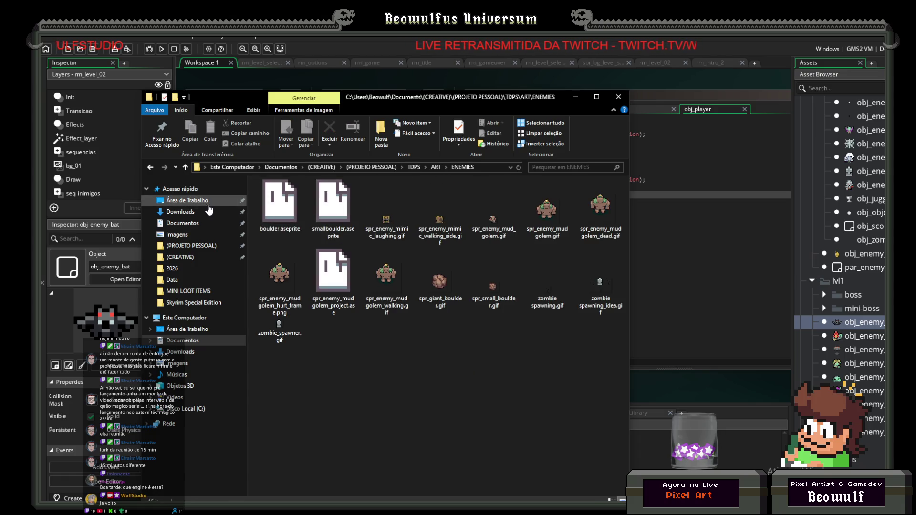
left_click(156, 170)
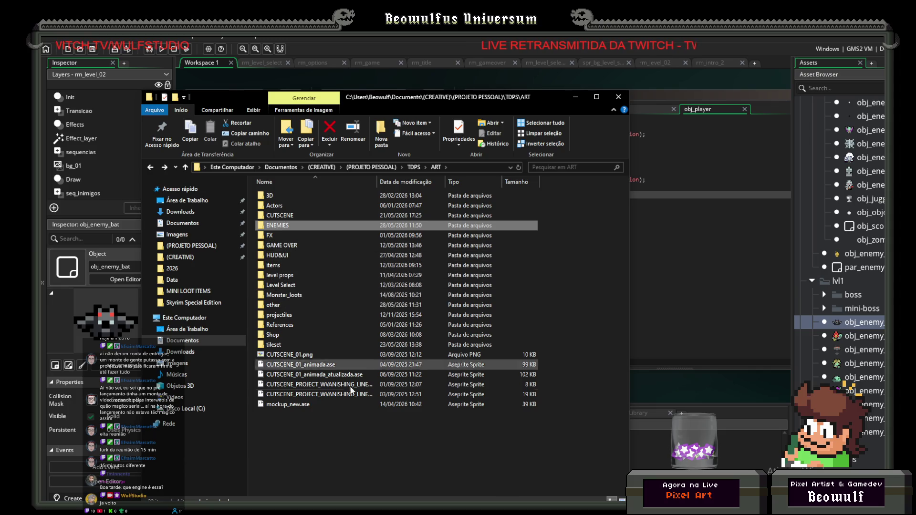
key("alt+Tab")
left_click(81, 47)
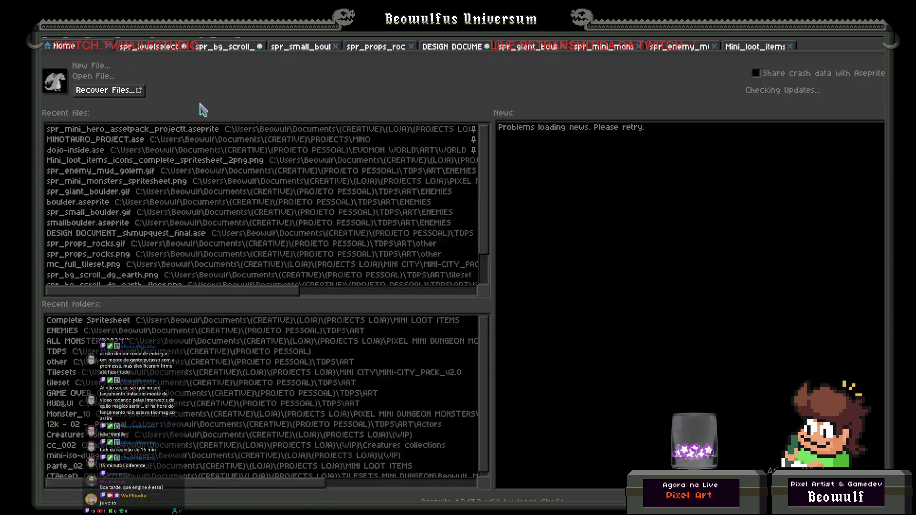
- Review the Recover Files list of crashed sessions, then close that tab
left_click(110, 96)
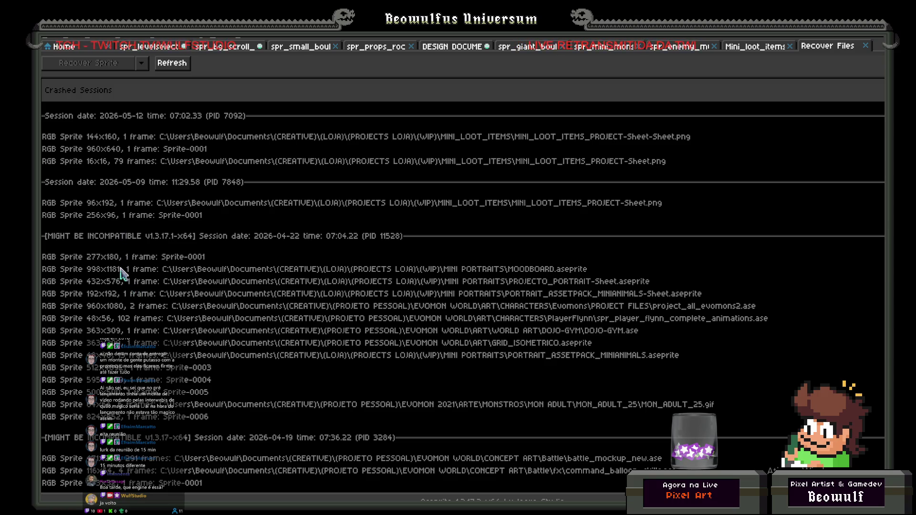
scroll(112, 300, "down", 2)
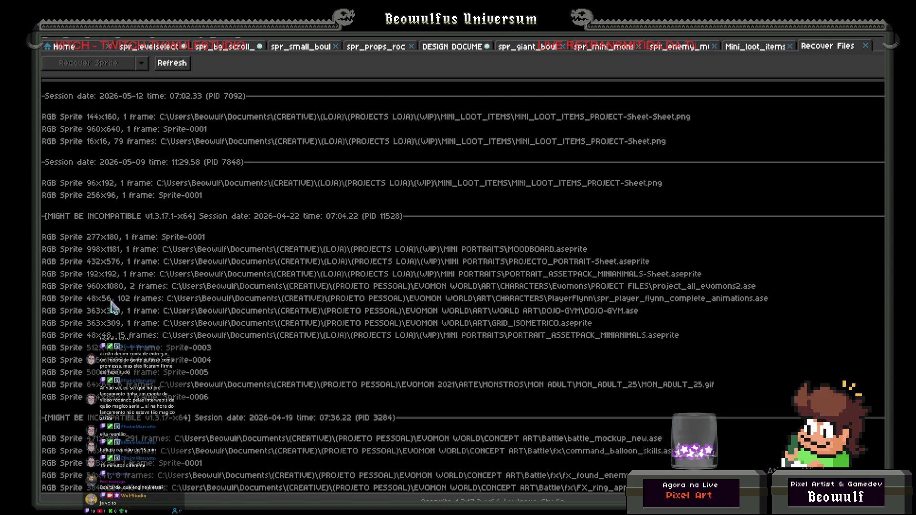
scroll(120, 319, "up", 2)
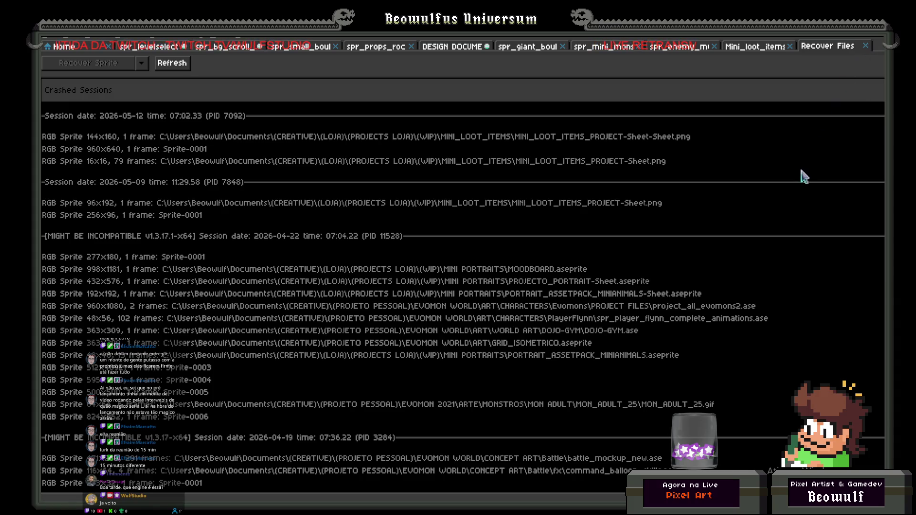
scroll(787, 222, "down", 5)
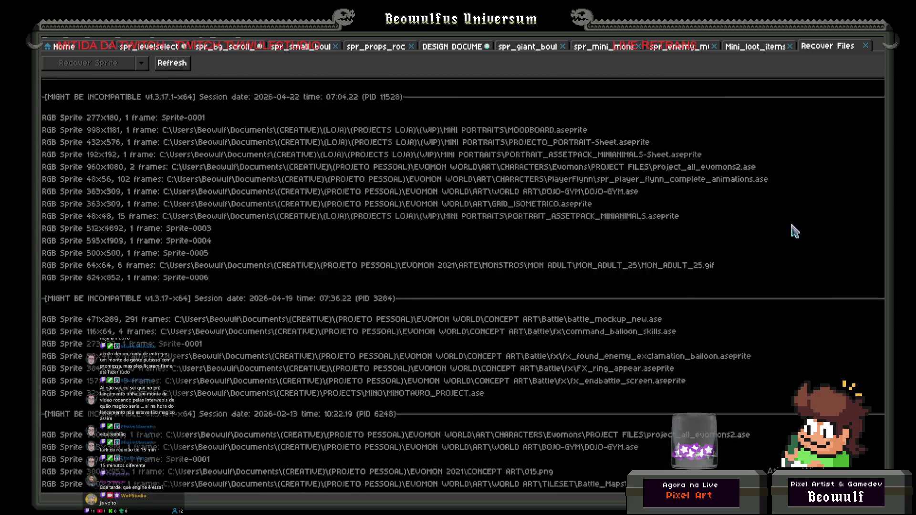
scroll(792, 222, "down", 10)
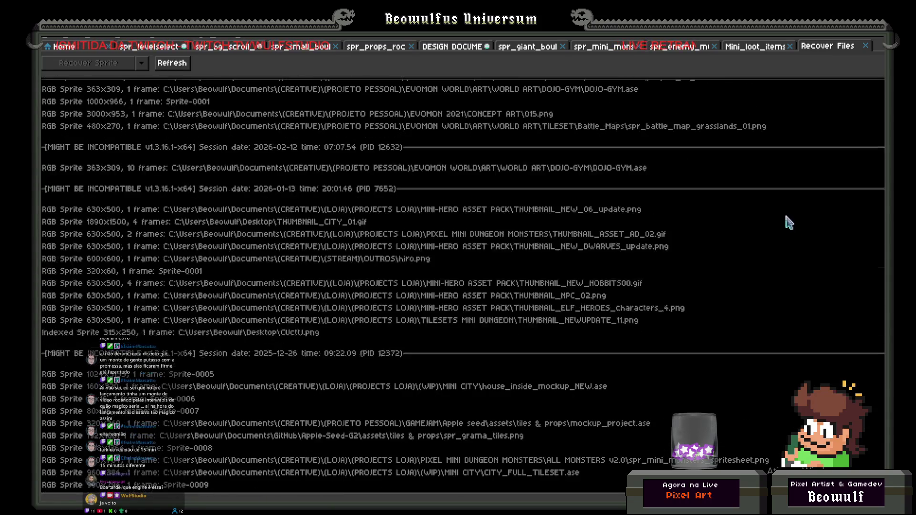
scroll(785, 213, "up", 4)
left_click(865, 46)
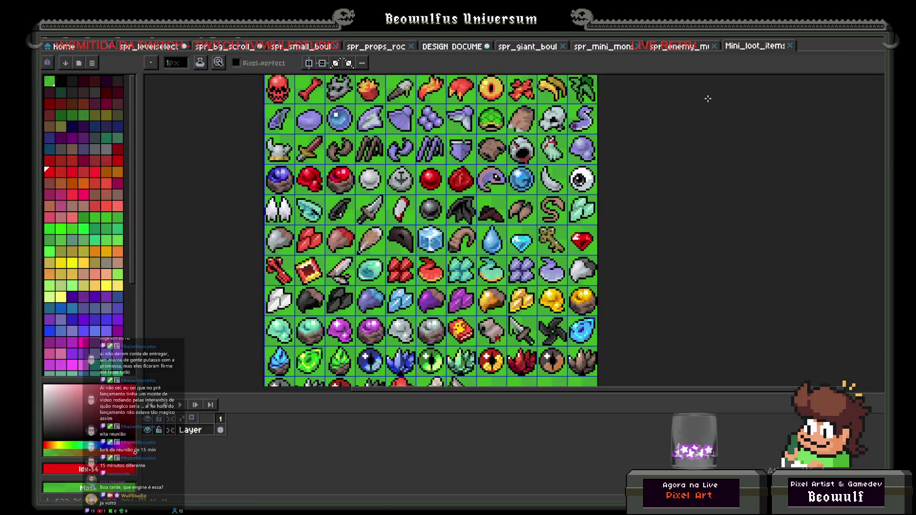
- Check ART's CUTSCENE, Actors and ENEMIES folders, then drag spr_effect_bossalert.gif from FX into Aseprite
key("alt+Tab")
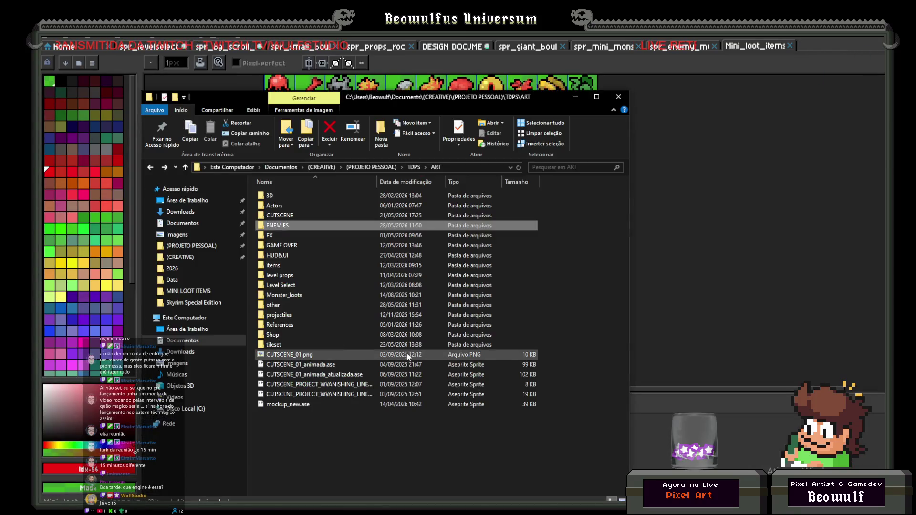
left_click(284, 218)
double_click(283, 218)
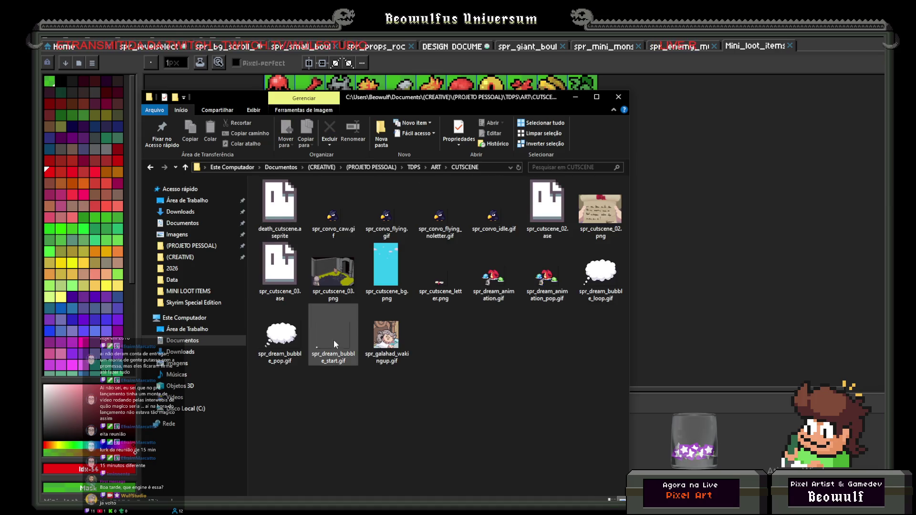
key("alt+Up")
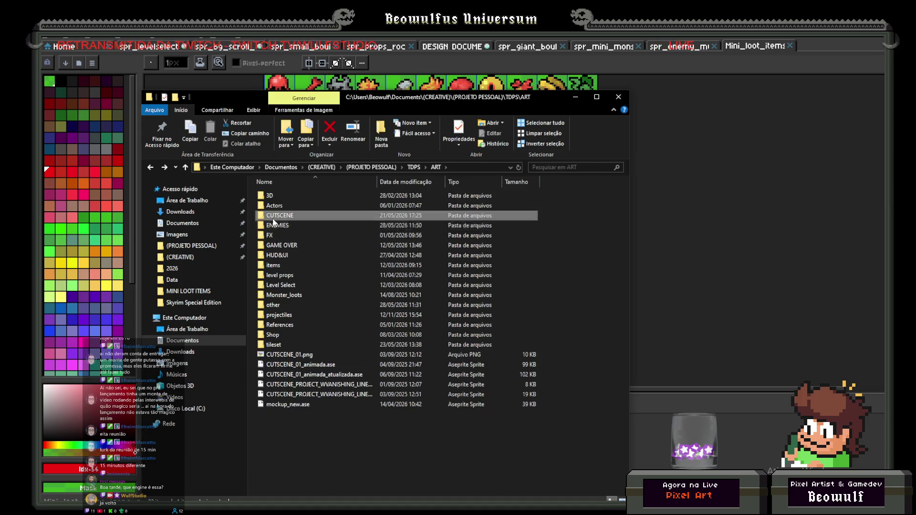
double_click(315, 206)
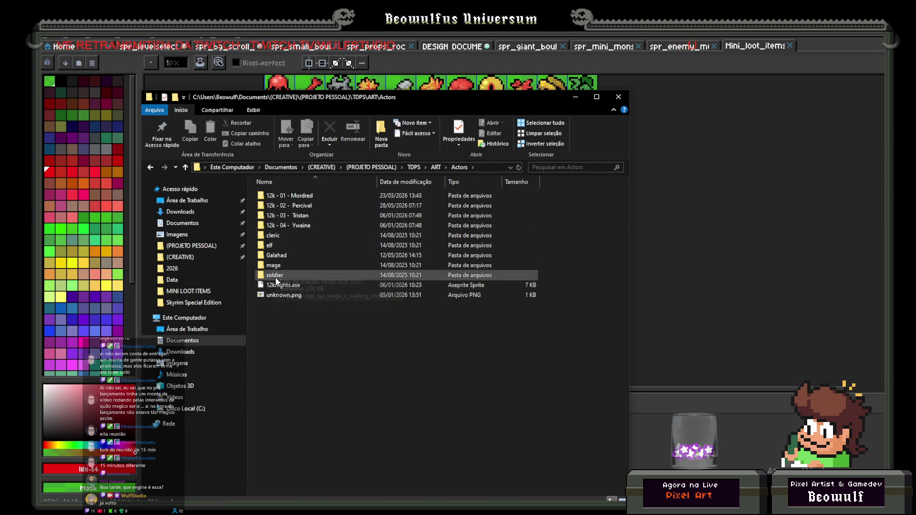
key("alt+Up")
double_click(277, 226)
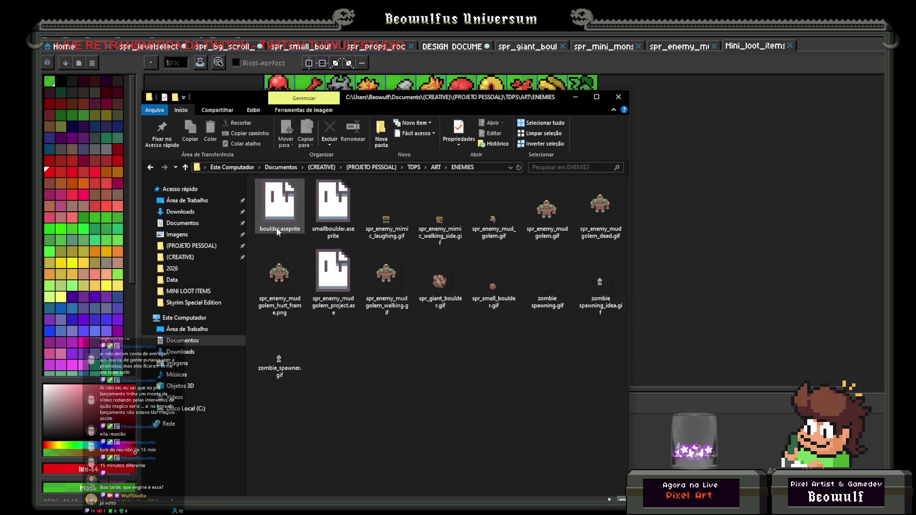
key("alt+Up")
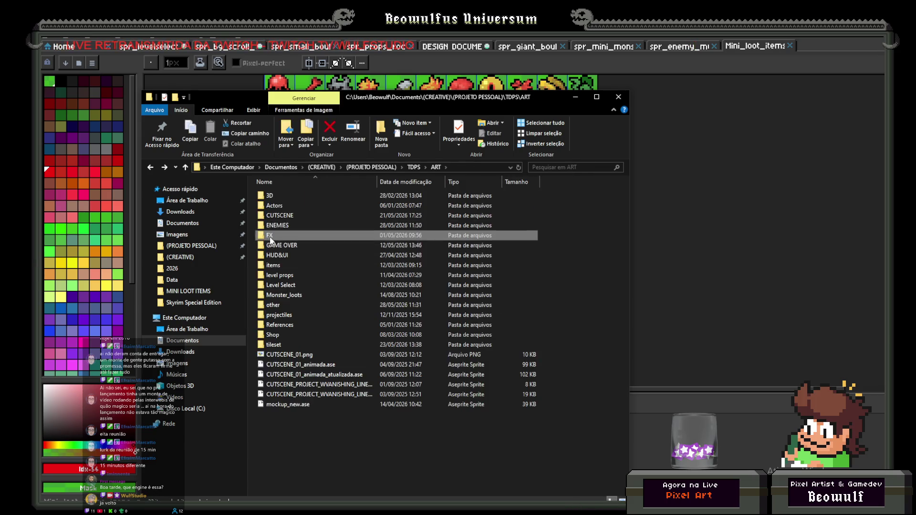
double_click(284, 237)
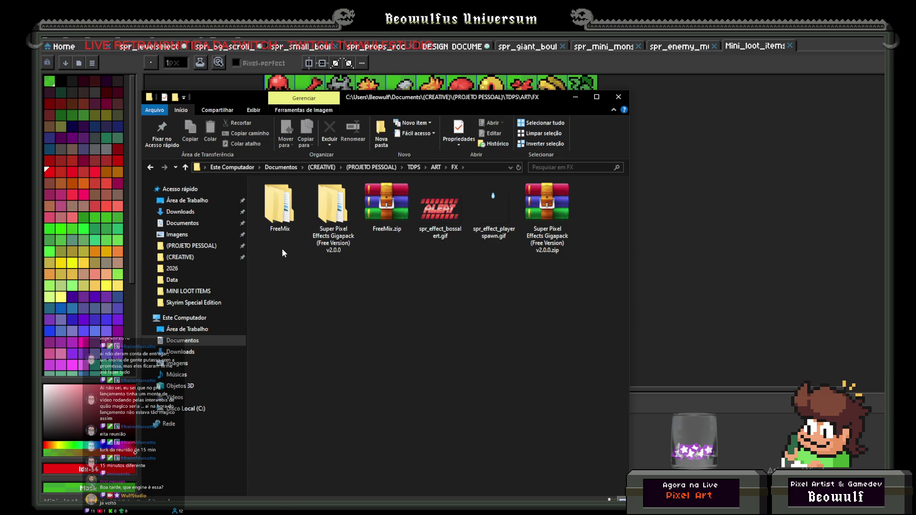
mouse_move(428, 219)
left_mouse_down()
mouse_move(654, 214)
mouse_move(669, 206)
left_mouse_up()
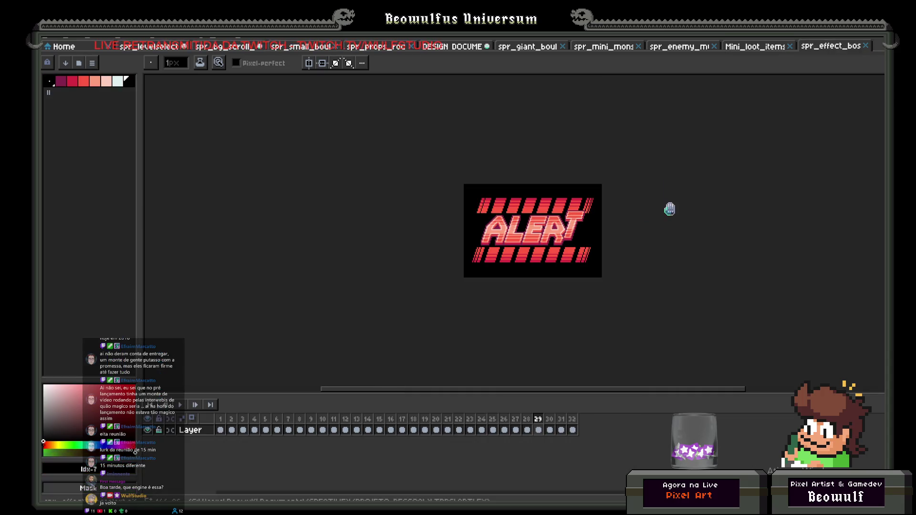
- Play the spr_effect_bossalert ALERT animation, close it, and return to the FX folder
left_click(183, 404)
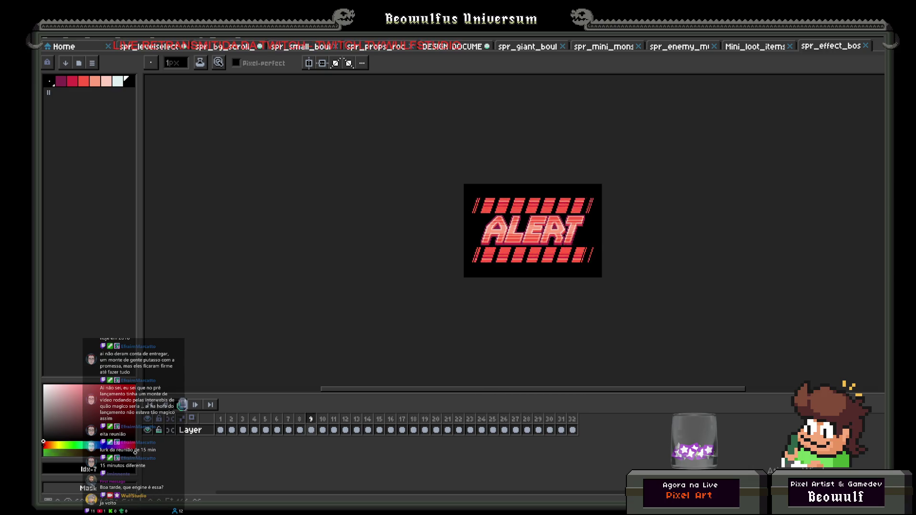
key("ctrl+w")
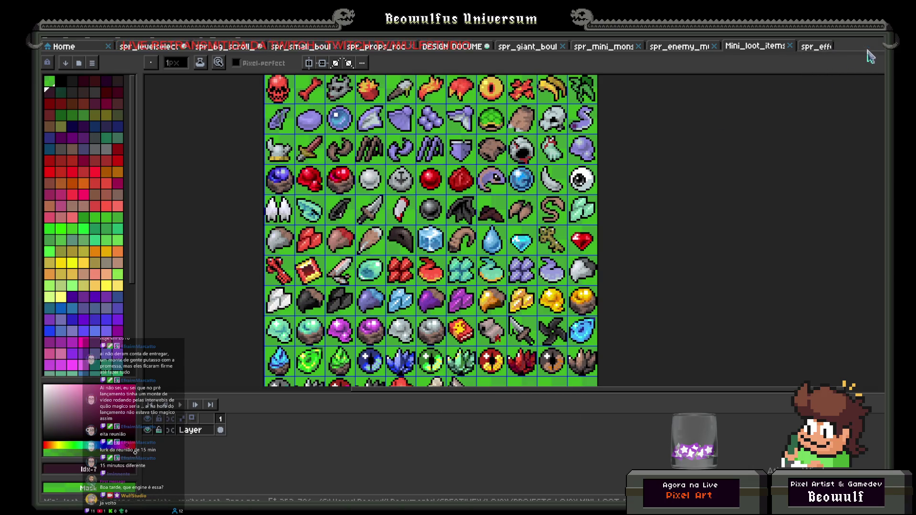
key("alt+Tab")
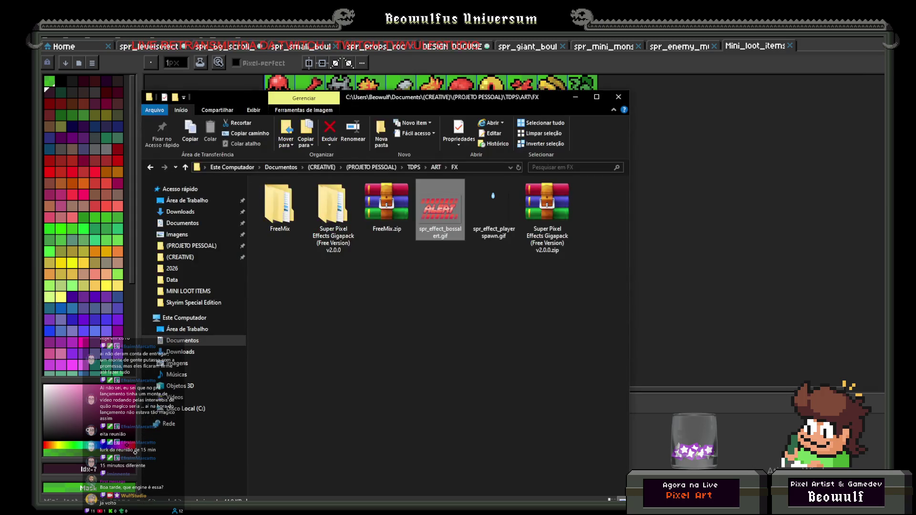
- Go up to ART and look through the GAME OVER and HUD&UI folders
left_click(445, 345)
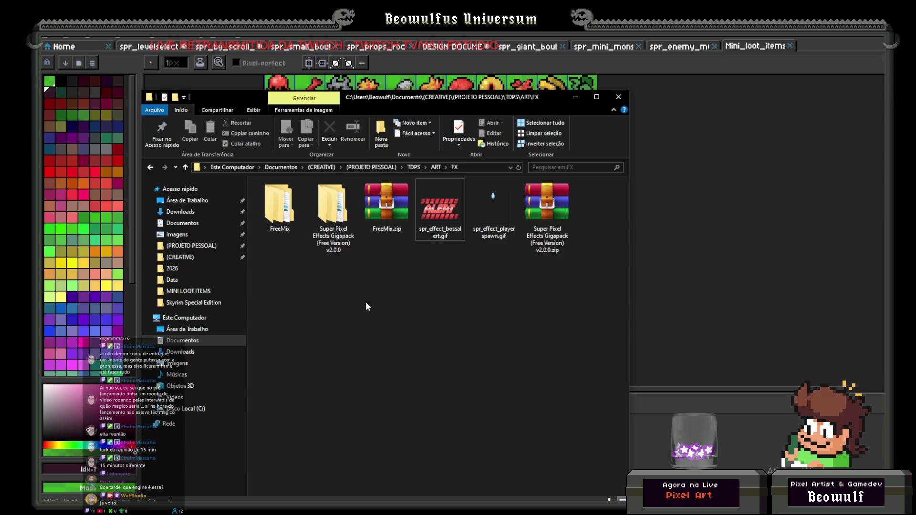
key("BackSpace")
double_click(305, 245)
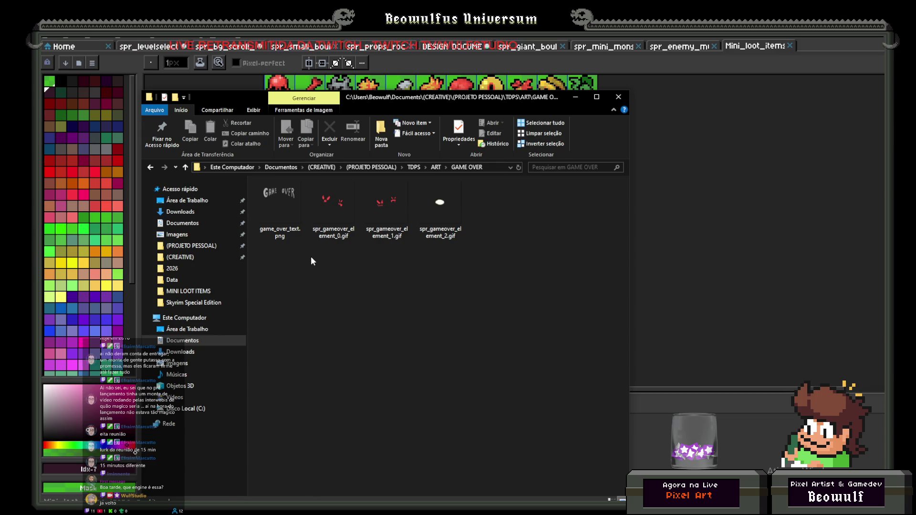
key("BackSpace")
double_click(293, 259)
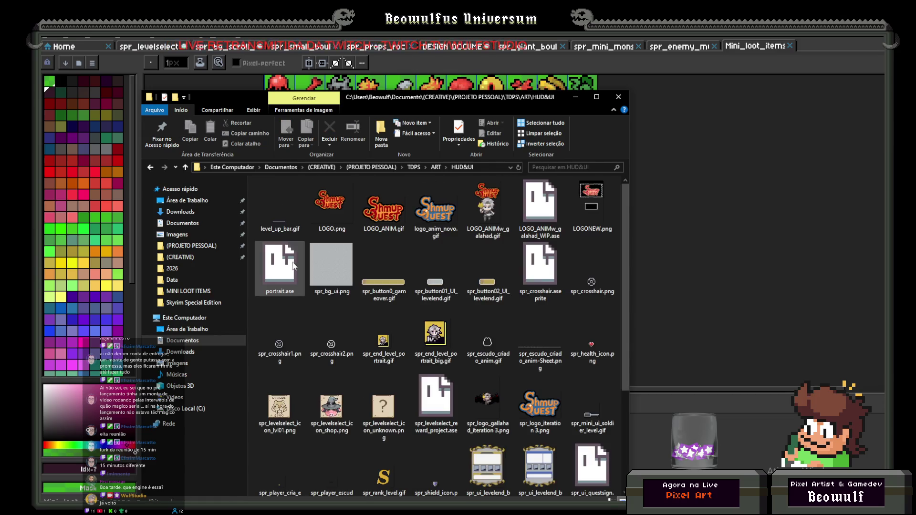
scroll(353, 308, "down", 3)
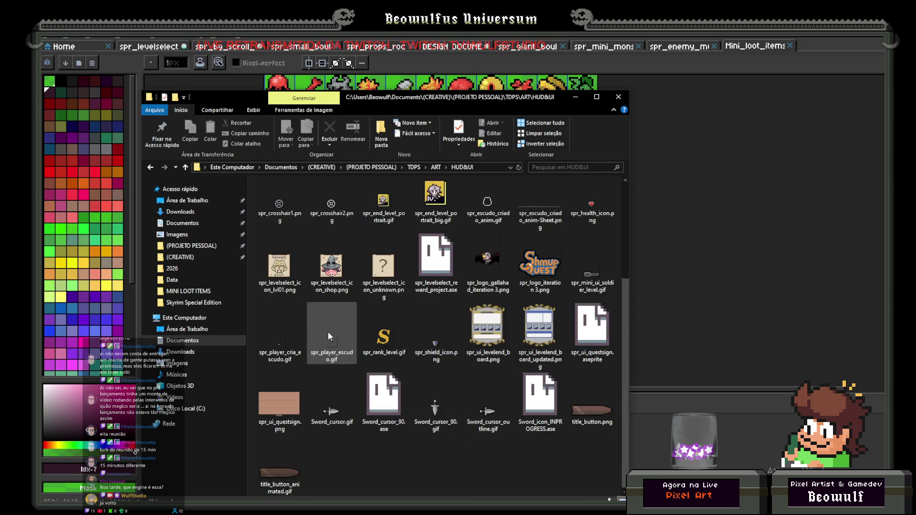
key("BackSpace")
- Check the items, level props, Level Select and Monster_loots folders
double_click(282, 266)
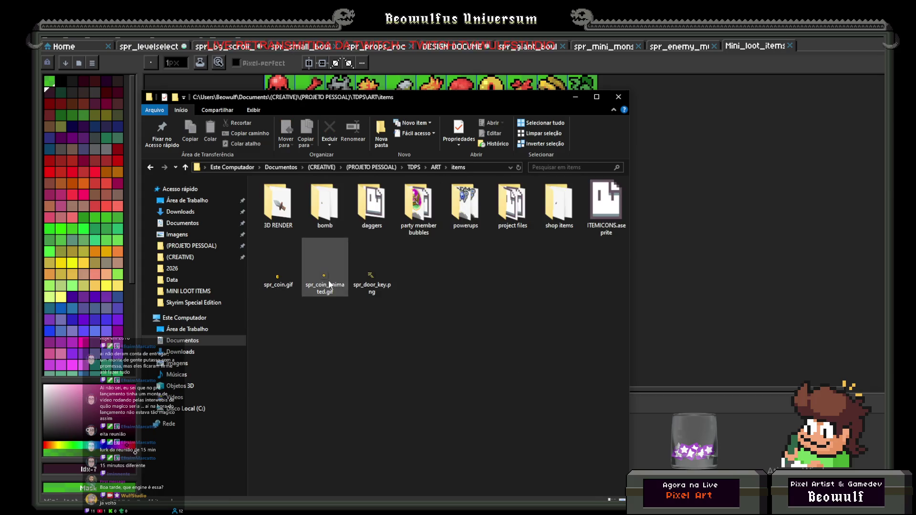
key("BackSpace")
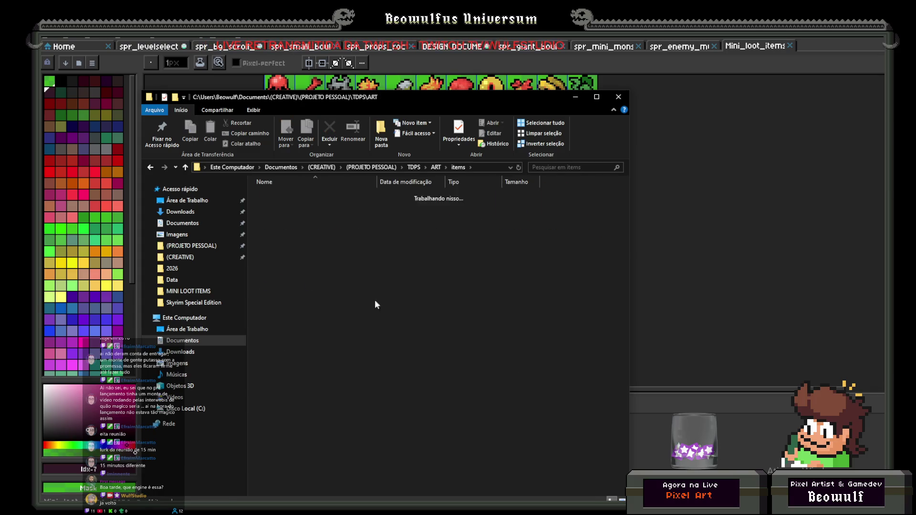
double_click(282, 263)
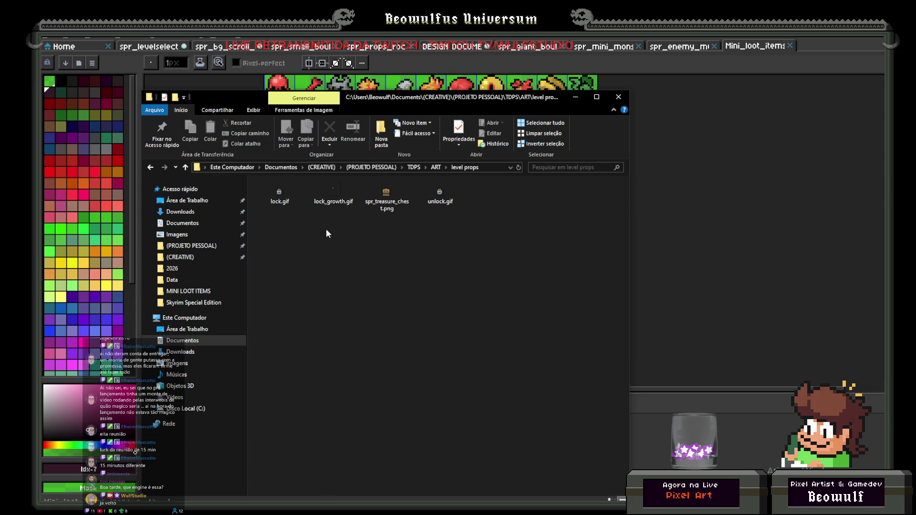
key("BackSpace")
double_click(340, 273)
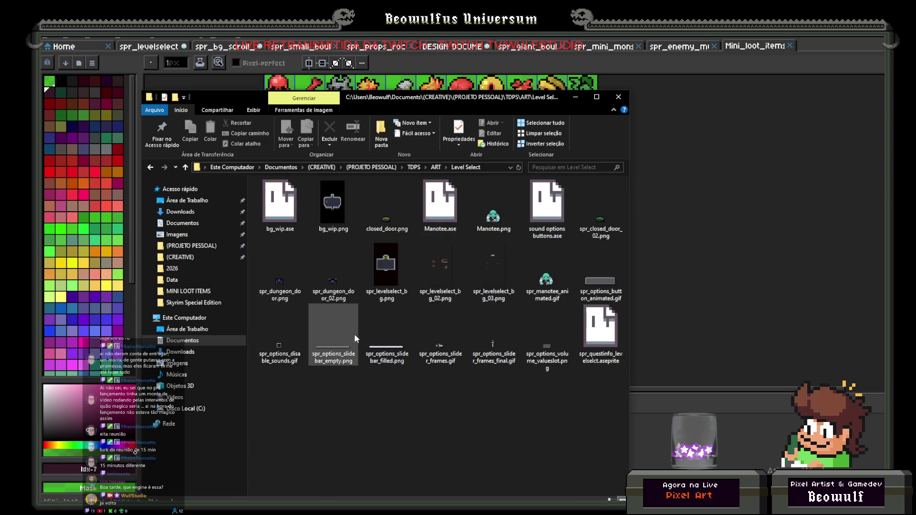
key("BackSpace")
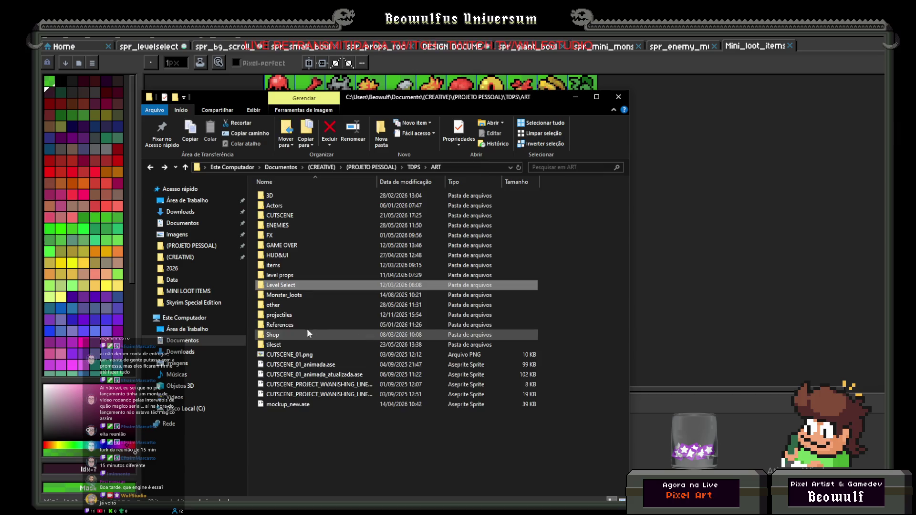
double_click(291, 299)
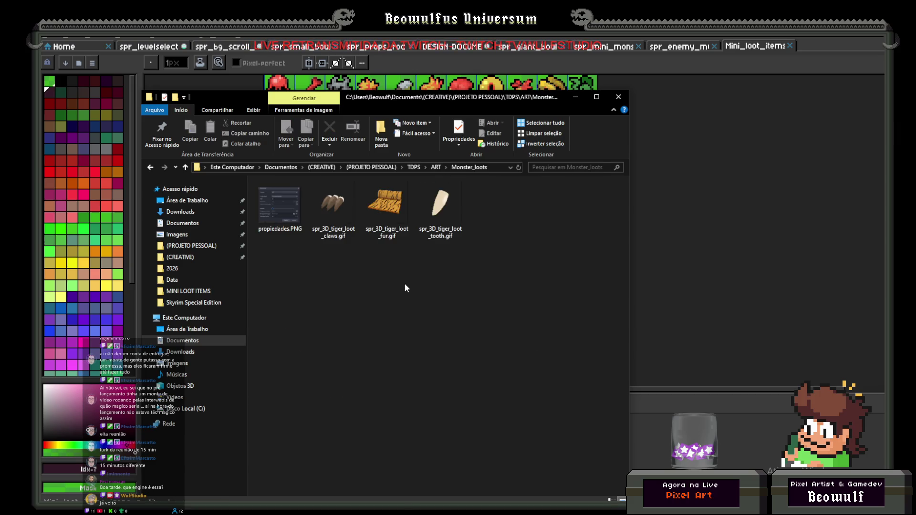
key("BackSpace")
- Browse the other folder's Pipoya Popup Emotes Pack and gameover subfolders, then projectiles
double_click(344, 297)
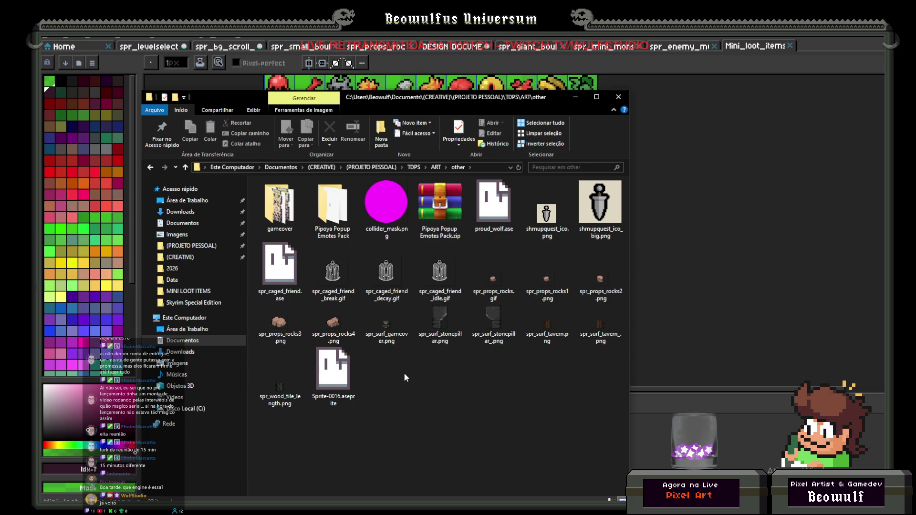
double_click(341, 212)
key("BackSpace")
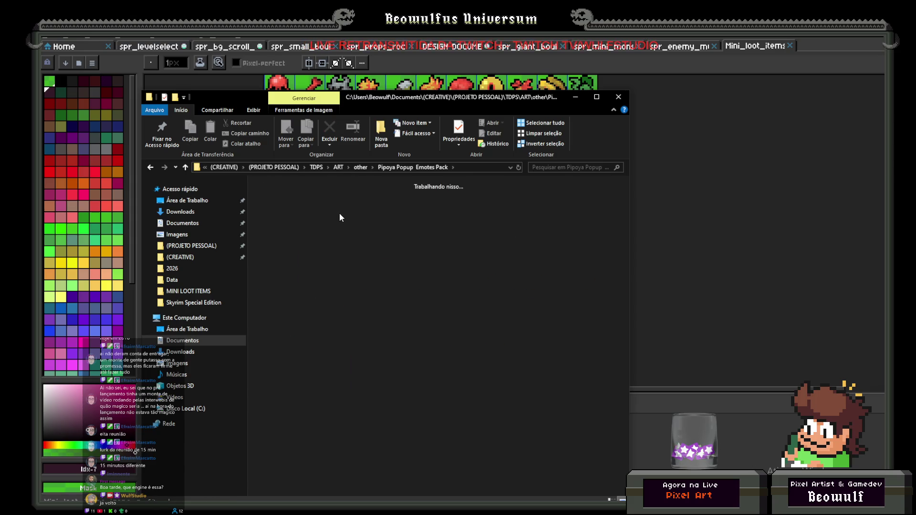
double_click(296, 228)
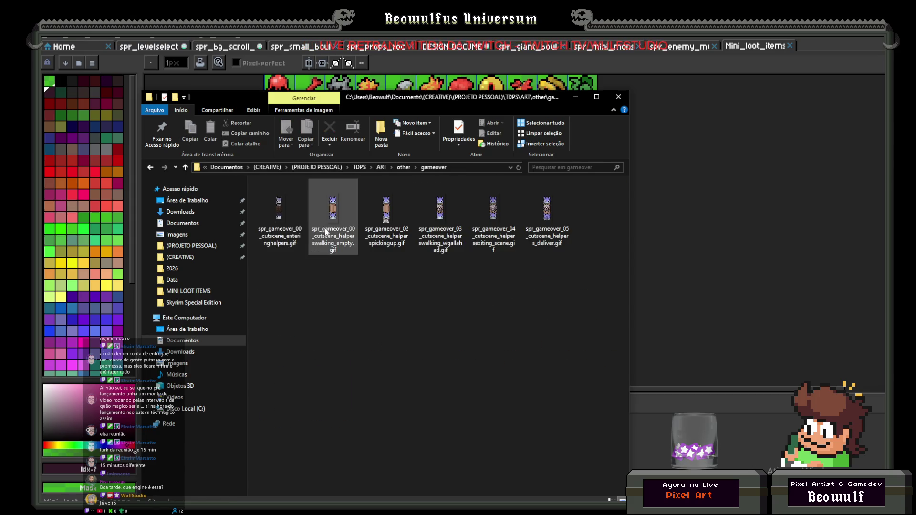
key("BackSpace")
key("BackSpace")
double_click(281, 316)
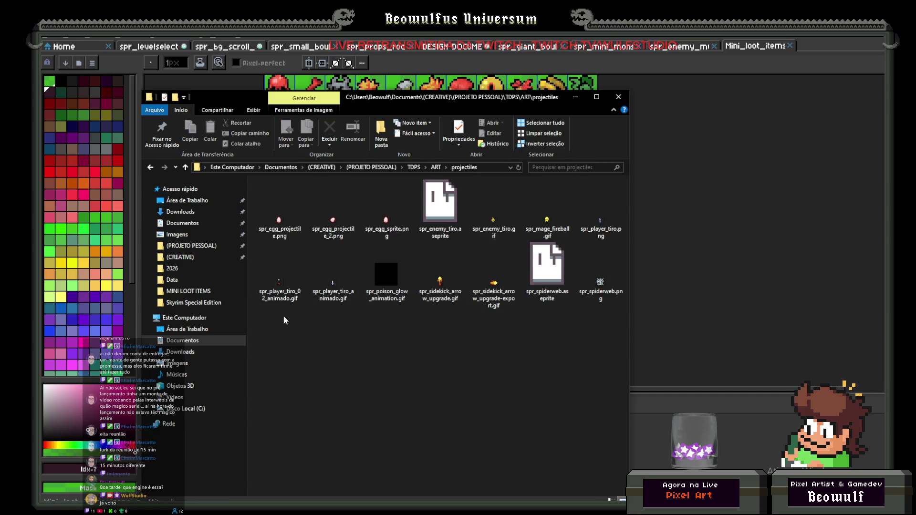
key("BackSpace")
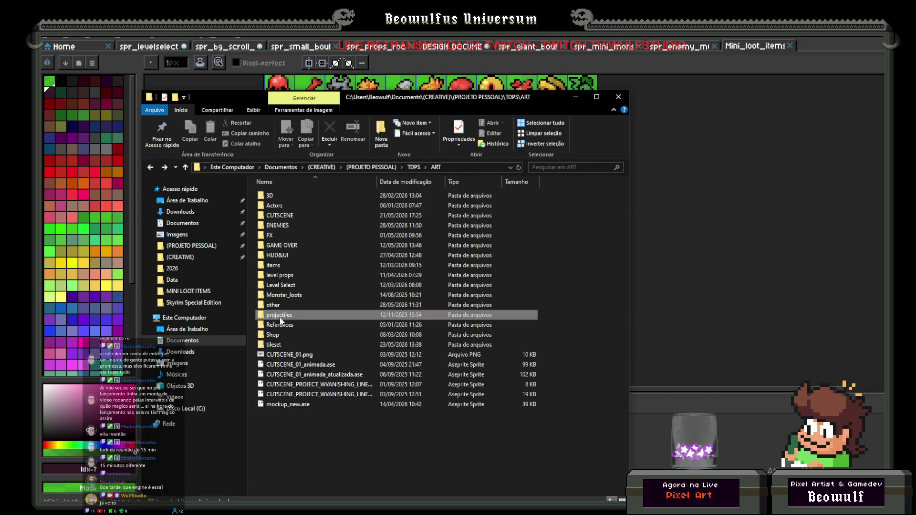
- Preview Sprite-0005.aseprite from References in Aseprite, close it, and go up to TDPS
double_click(313, 323)
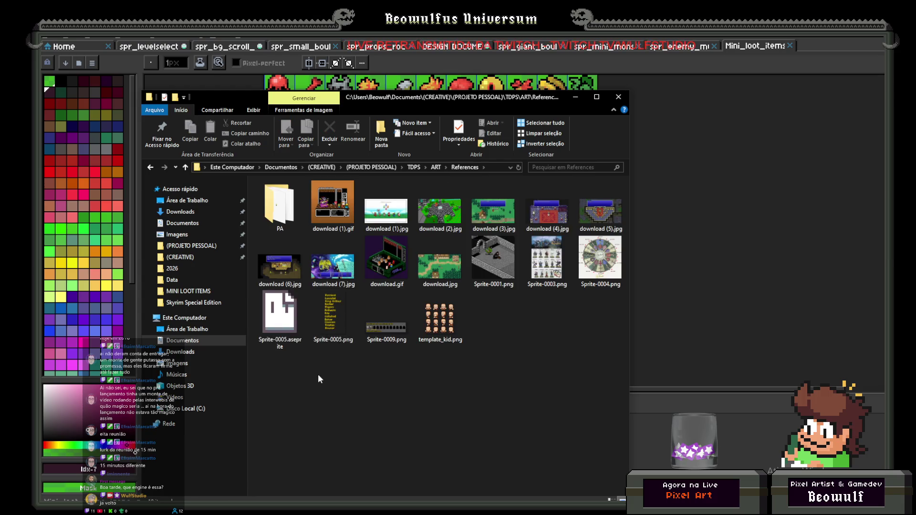
double_click(288, 325)
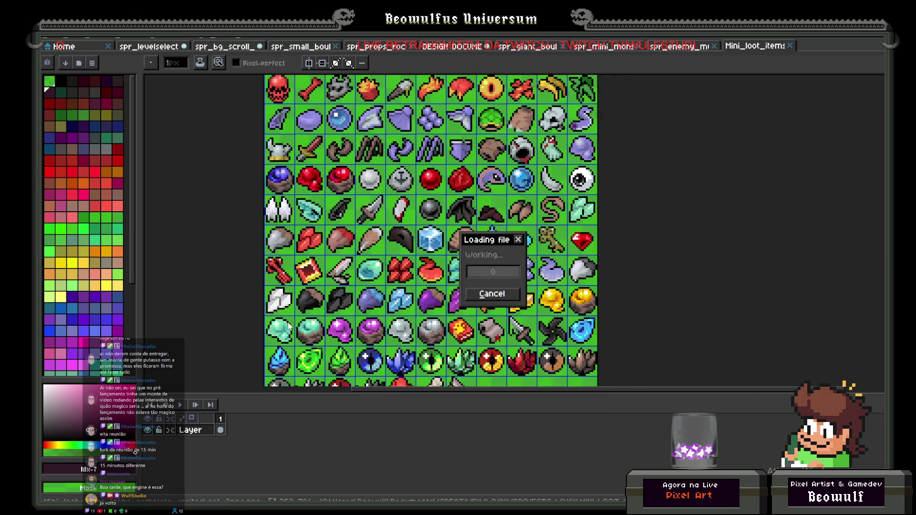
left_click_drag(568, 190, 509, 123)
left_click(865, 46)
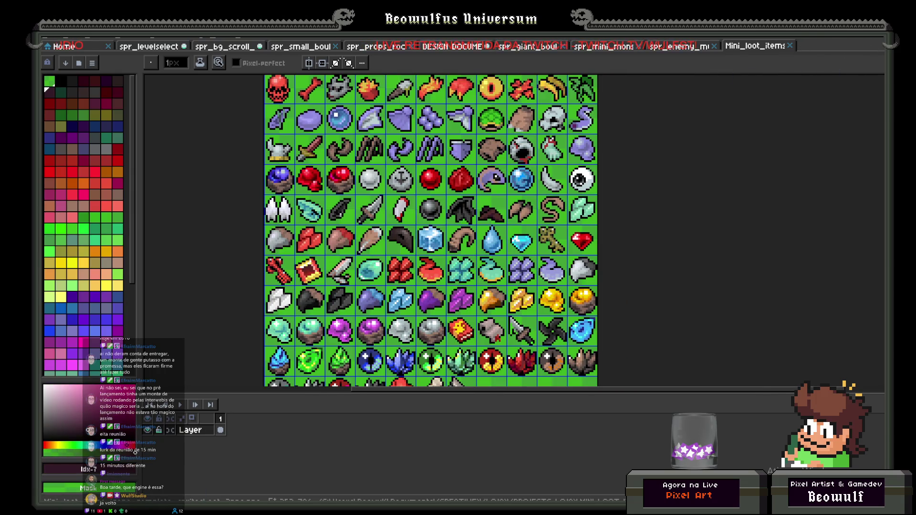
key("alt+Tab")
left_click(316, 398)
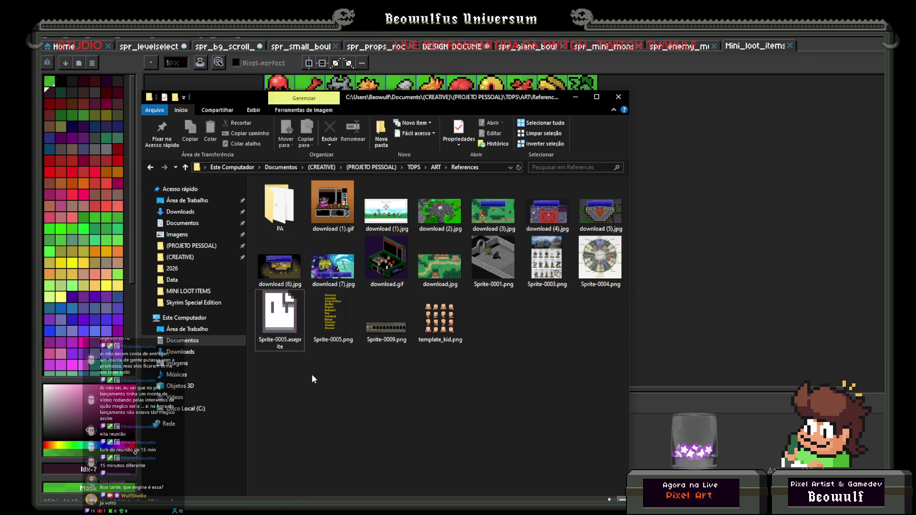
key("BackSpace")
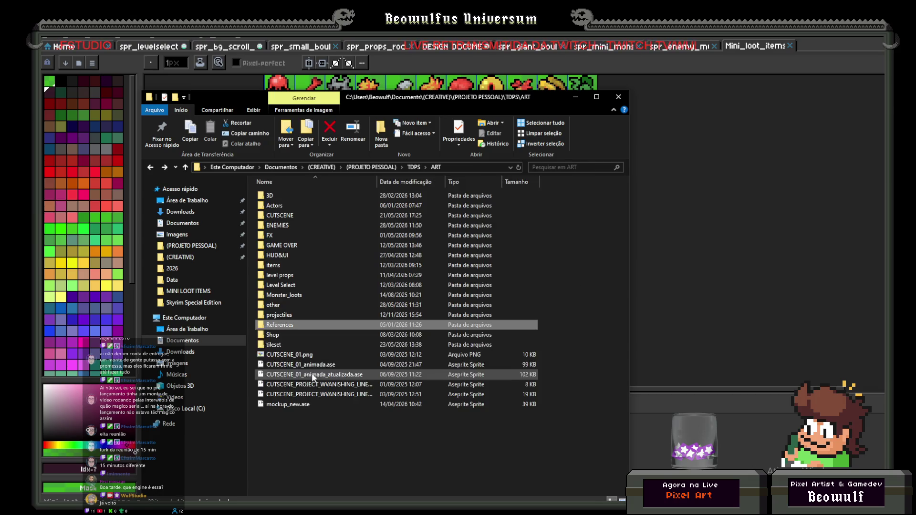
key("BackSpace")
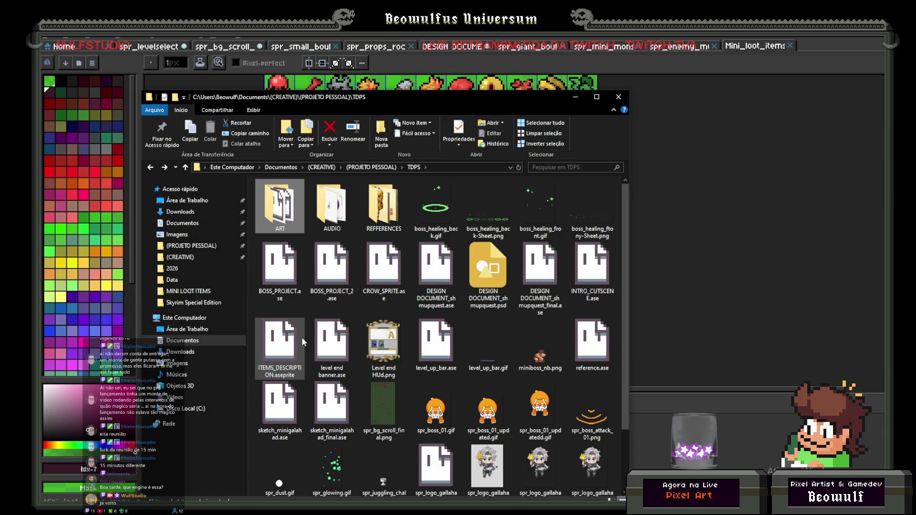
- Open BOSS_PROJECT_2.ase, play the tiger boss animation, view another boss file, then close both
double_click(334, 267)
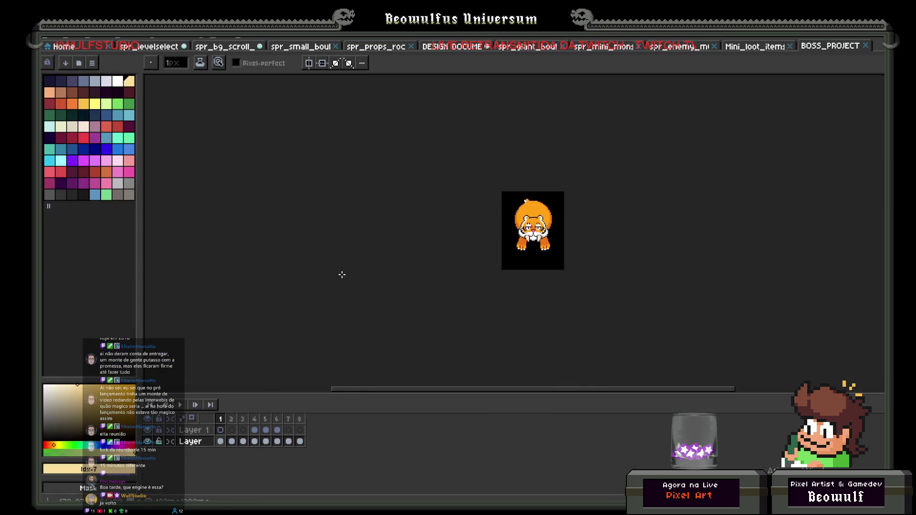
key("Return")
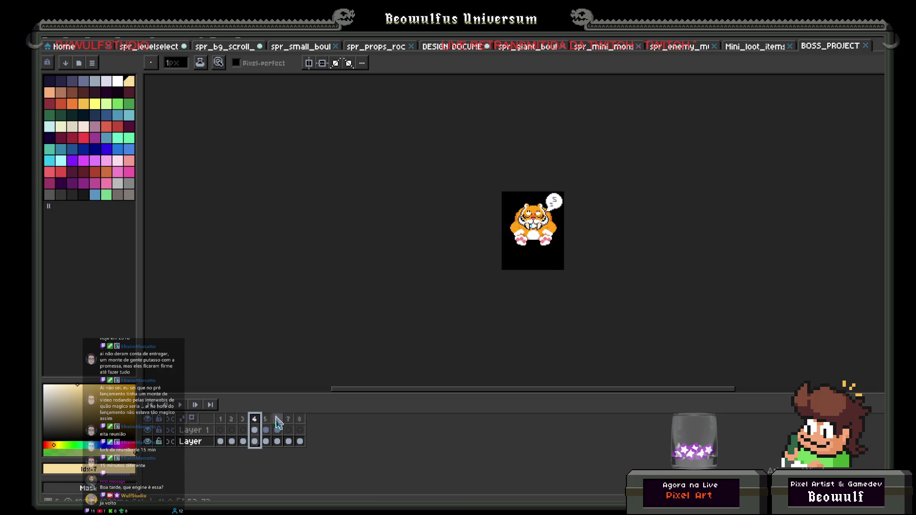
key("ctrl+o")
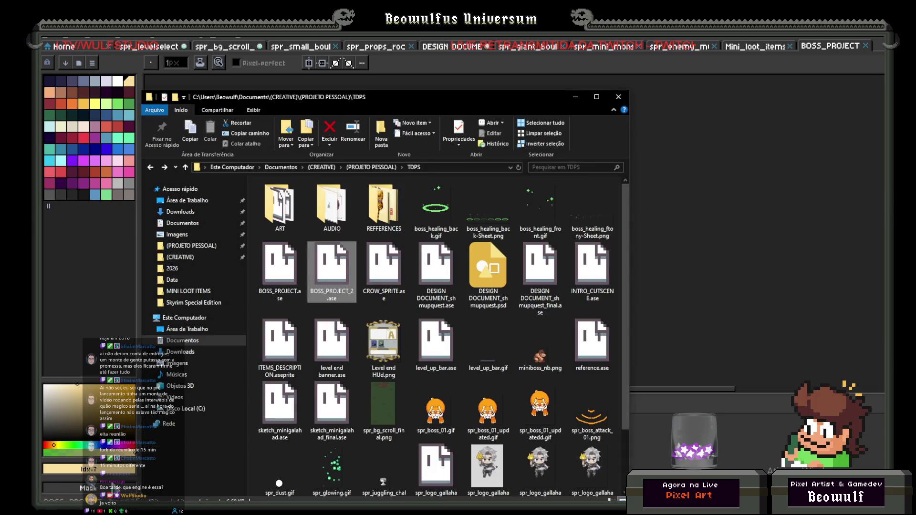
double_click(281, 272)
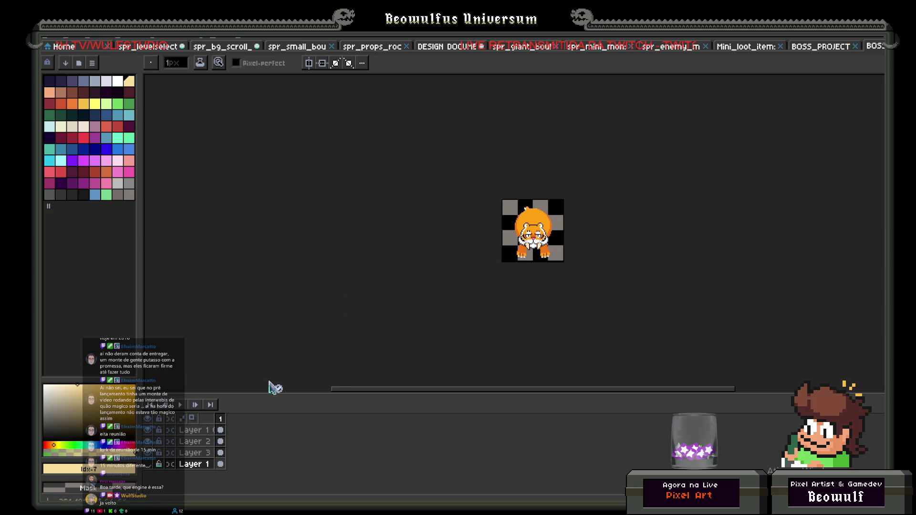
key("ctrl+w")
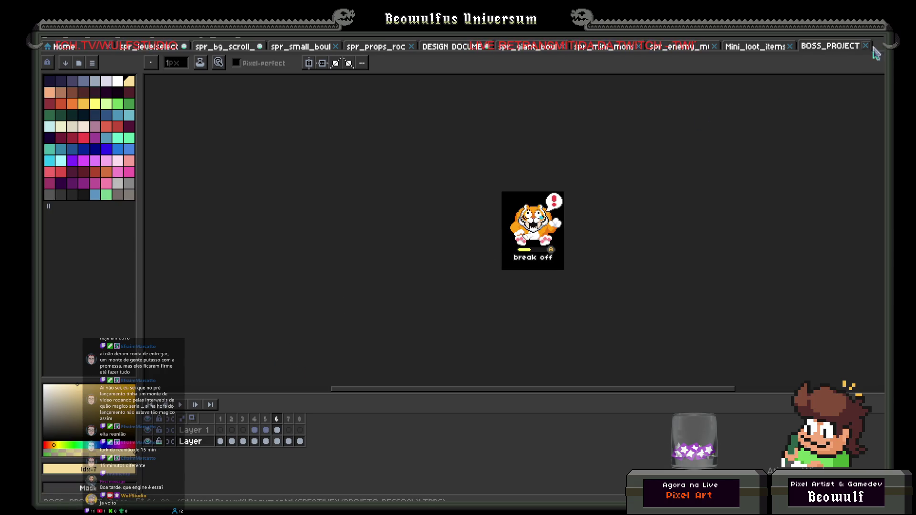
left_click(866, 46)
key("alt+Tab")
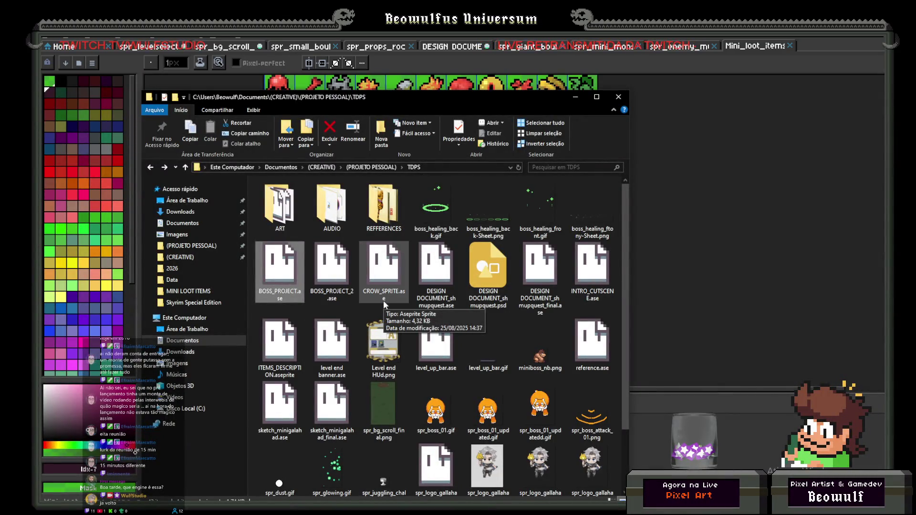
- Preview the reference sprite file, close it, and go up to (PROJETO PESSOAL)
scroll(383, 350, "down", 1)
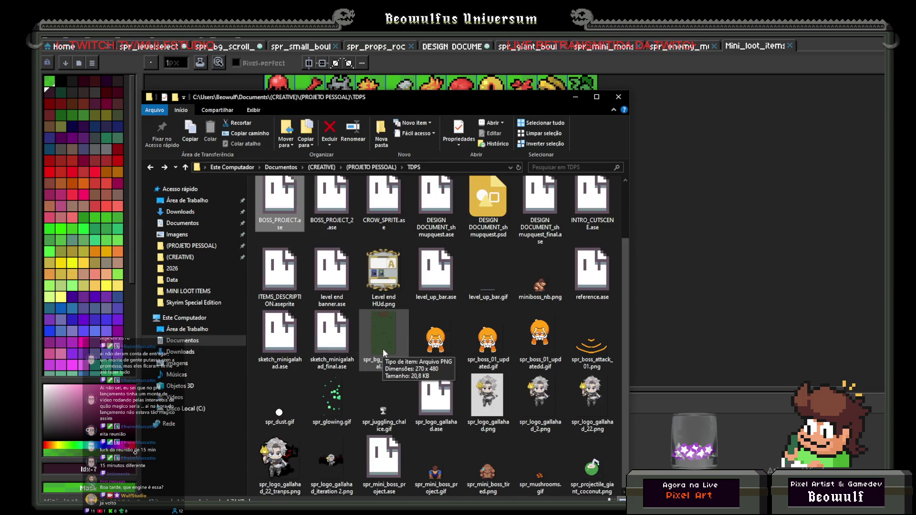
double_click(574, 279)
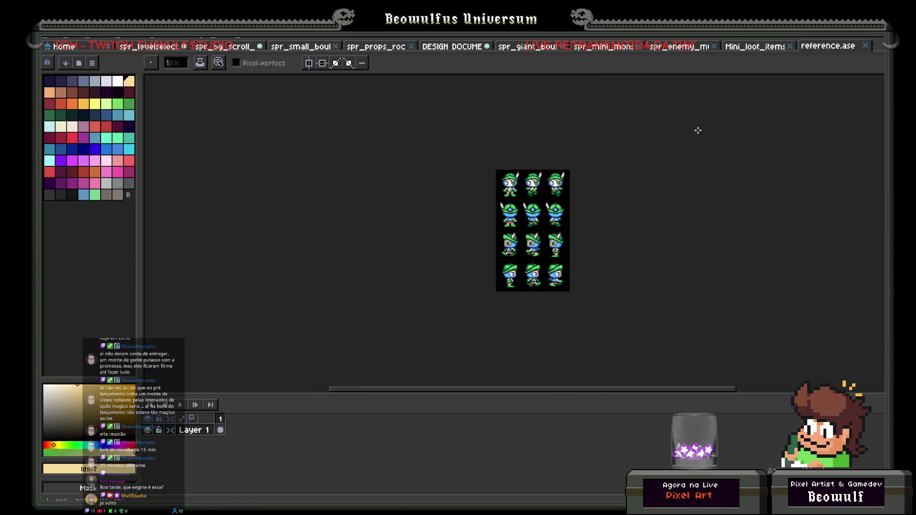
left_click(865, 45)
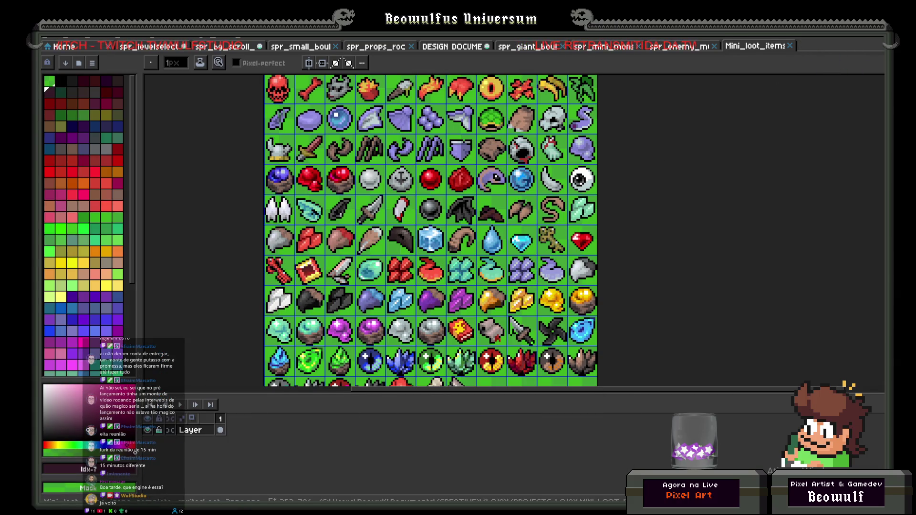
key("alt+Tab")
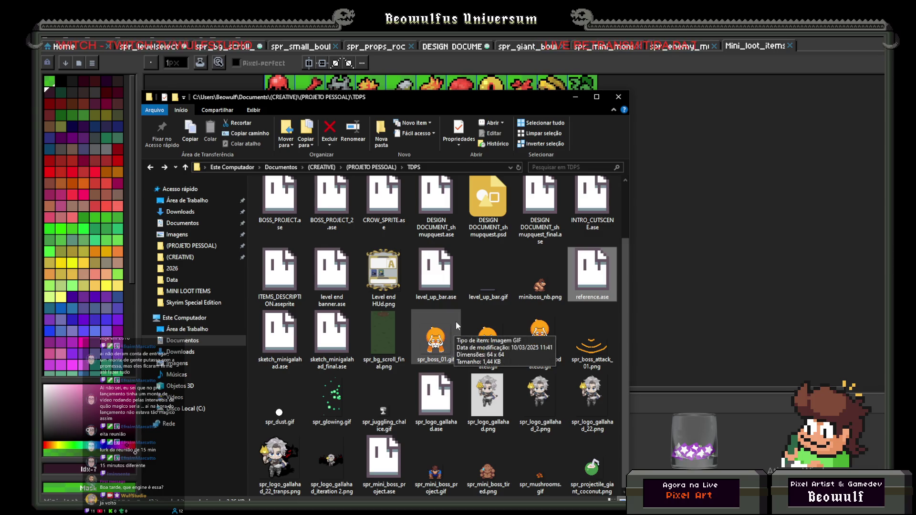
key("BackSpace")
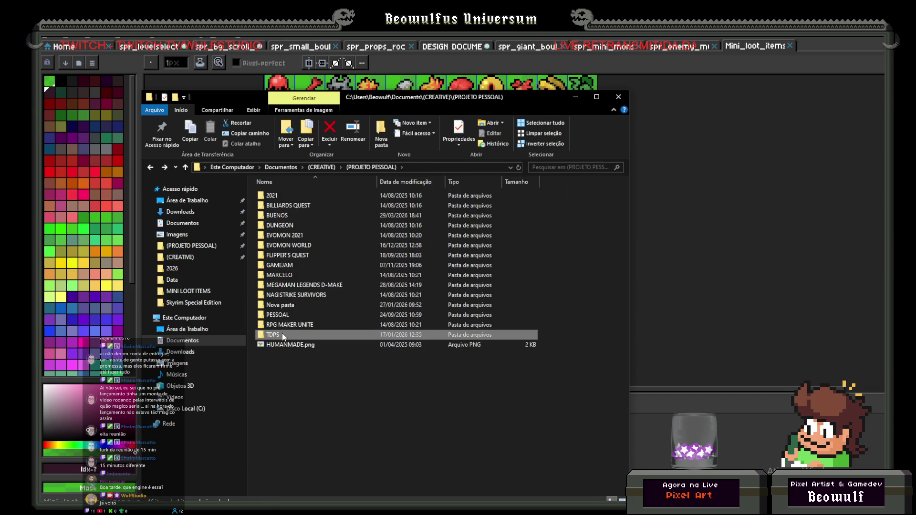
- Reopen the TDPS folder, glance at Discord, then bring Aseprite's Mini_loot_items sheet forward
double_click(282, 335)
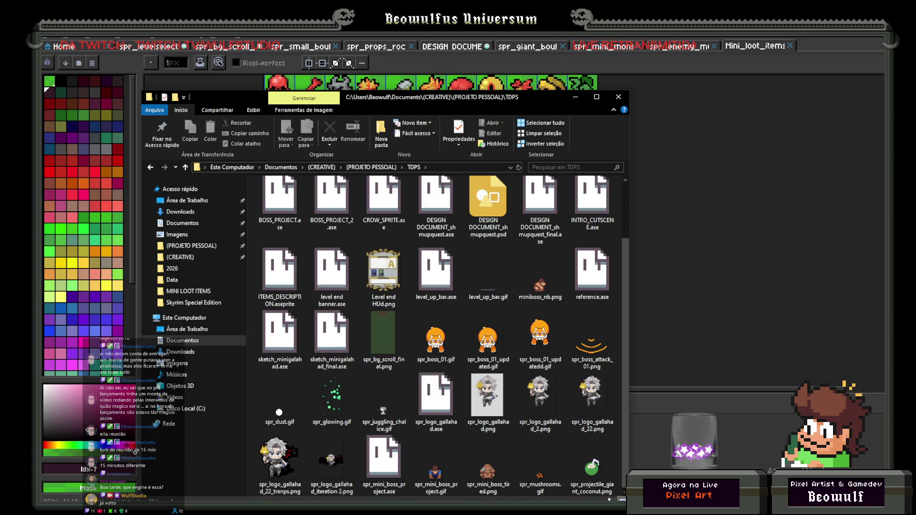
mouse_move(259, 512)
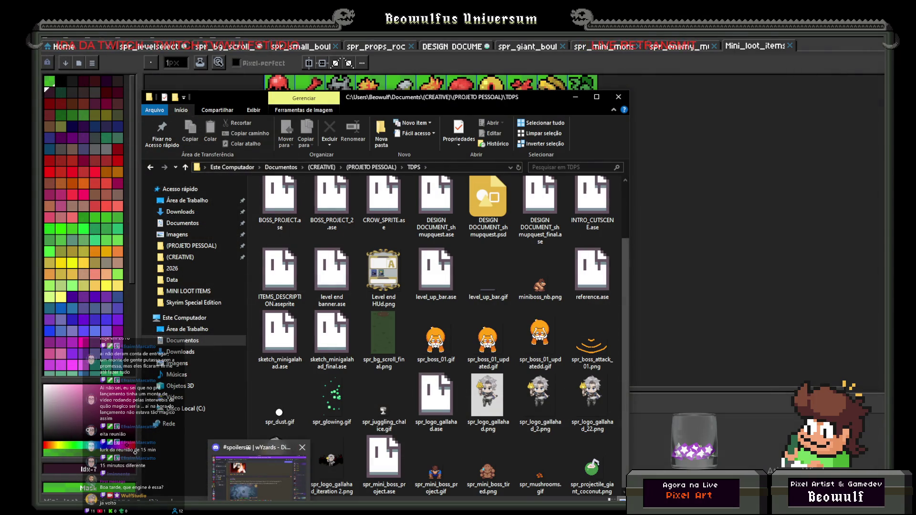
left_click(257, 472)
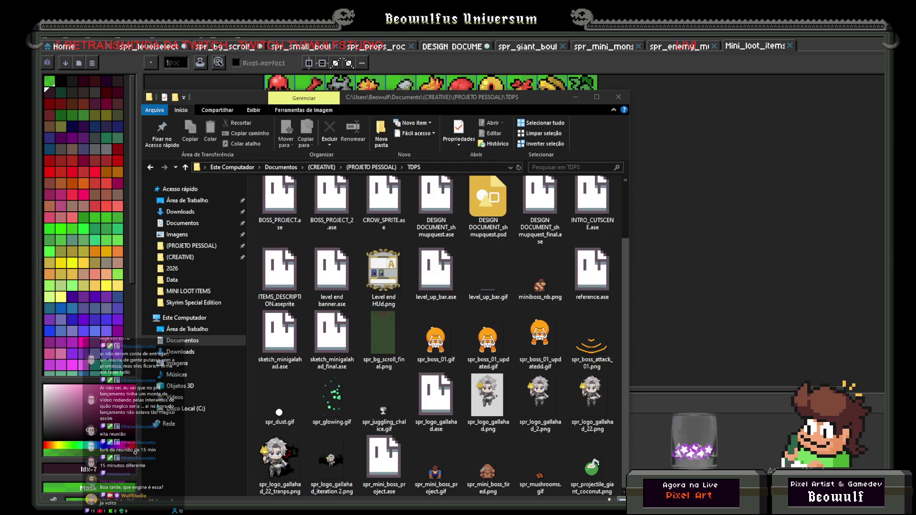
left_click(735, 188)
left_click(45, 43)
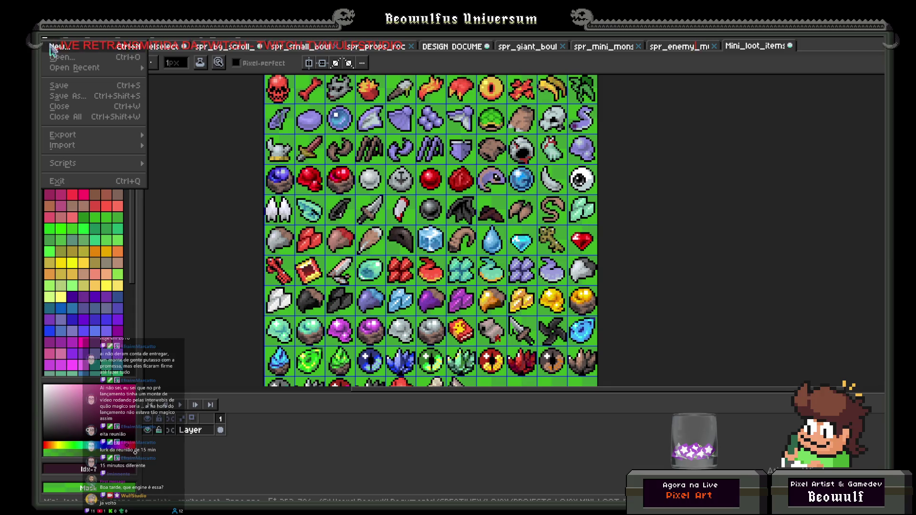
- Create a new sprite and paste the copied pink boss-face sketch onto it
left_click(51, 47)
left_click(498, 364)
key("ctrl+v")
scroll(680, 247, "down", 2)
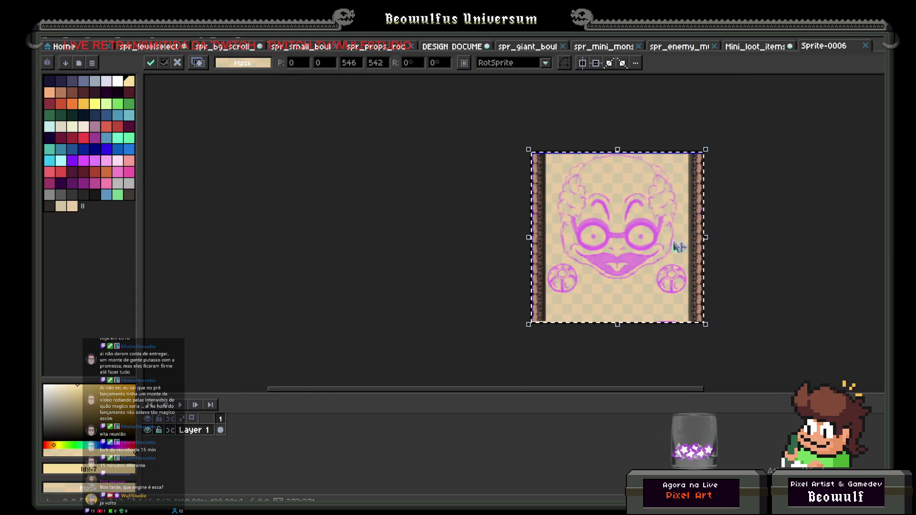
key("Return")
- Zoom over the pasted sketch, then open the TDPS ART folder in File Explorer
scroll(680, 247, "up", 3)
scroll(680, 247, "down", 2)
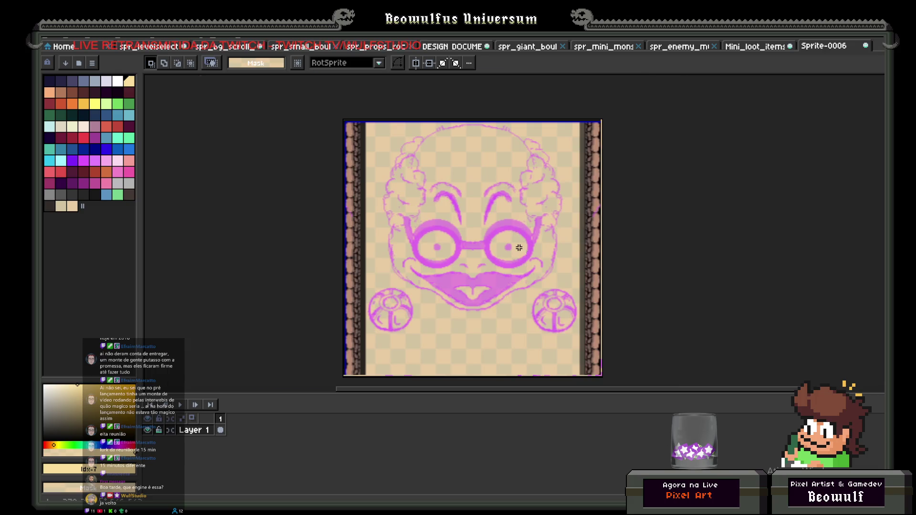
scroll(519, 248, "up", 1)
scroll(516, 254, "down", 1)
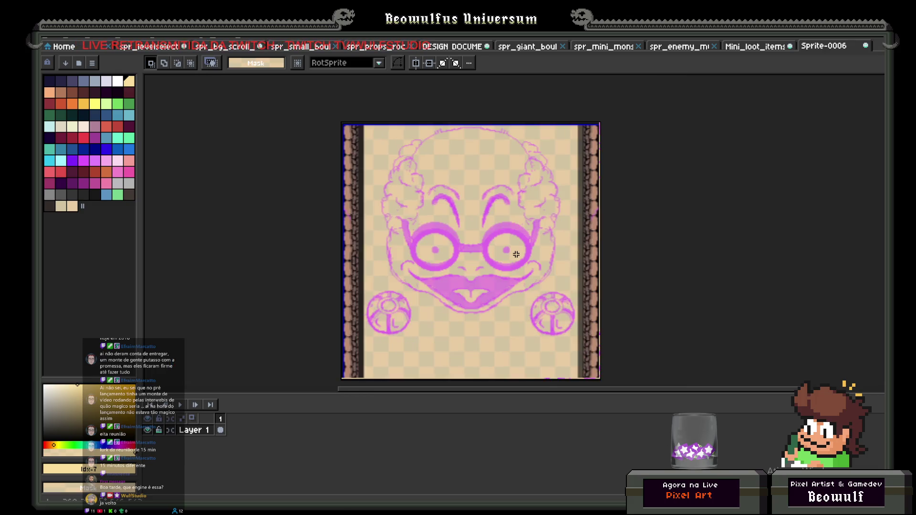
scroll(505, 252, "up", 1)
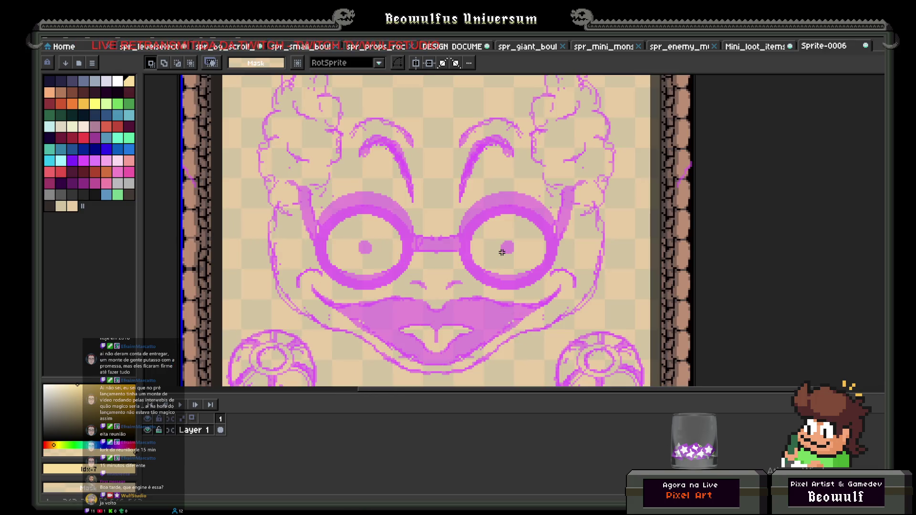
scroll(502, 252, "down", 1)
scroll(491, 287, "up", 1)
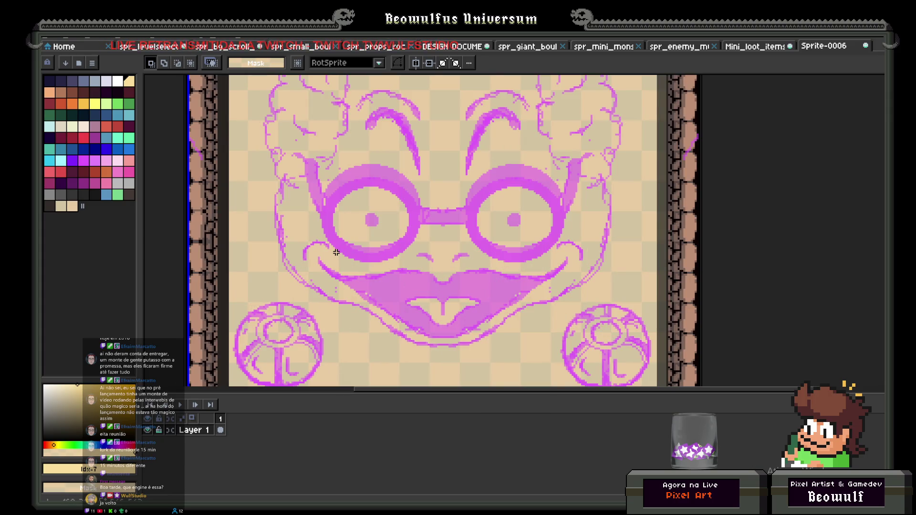
scroll(340, 259, "down", 2)
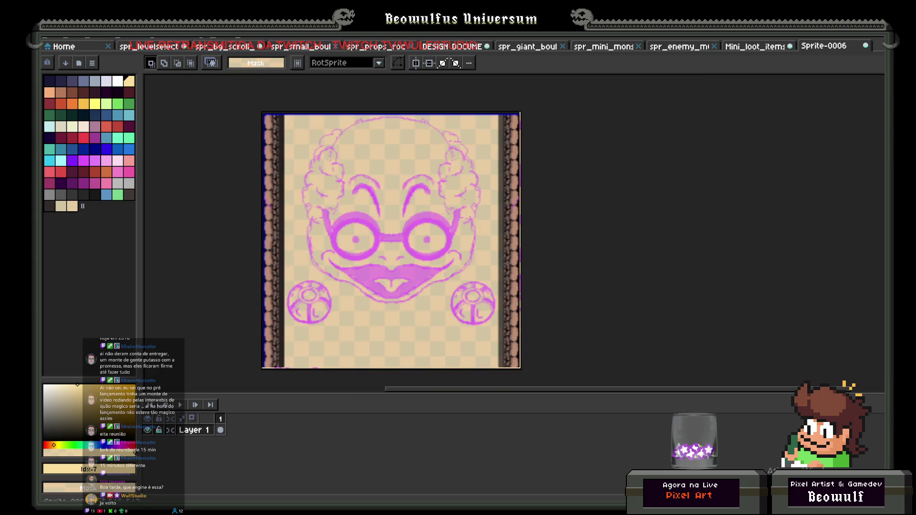
key("super+e")
double_click(288, 215)
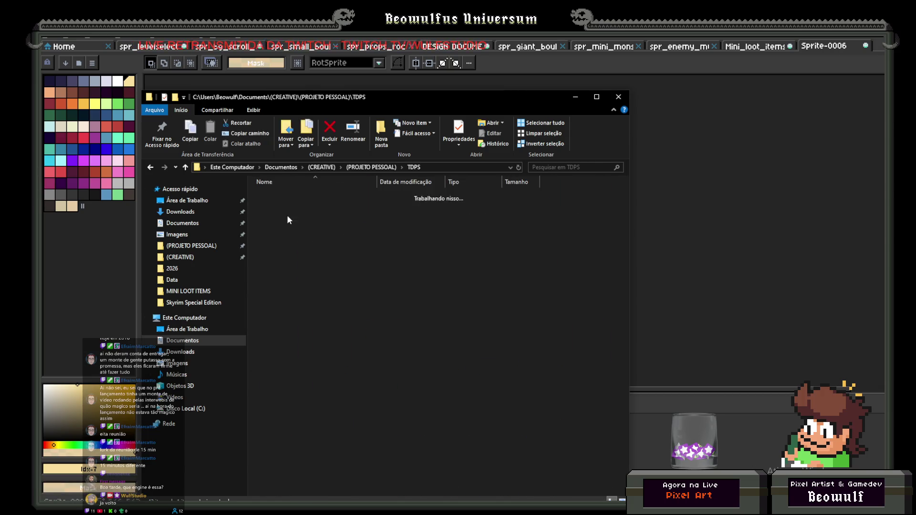
- Open spr_bg_scroll_dg_earth_BOSS.aseprite from tileset and discard the unsaved Sprite-0006 sketch
double_click(313, 339)
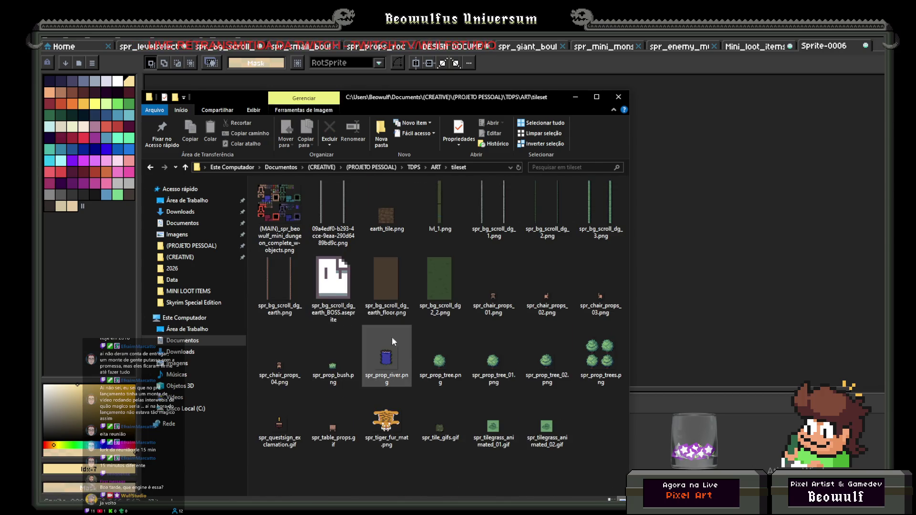
left_click(338, 274)
double_click(338, 274)
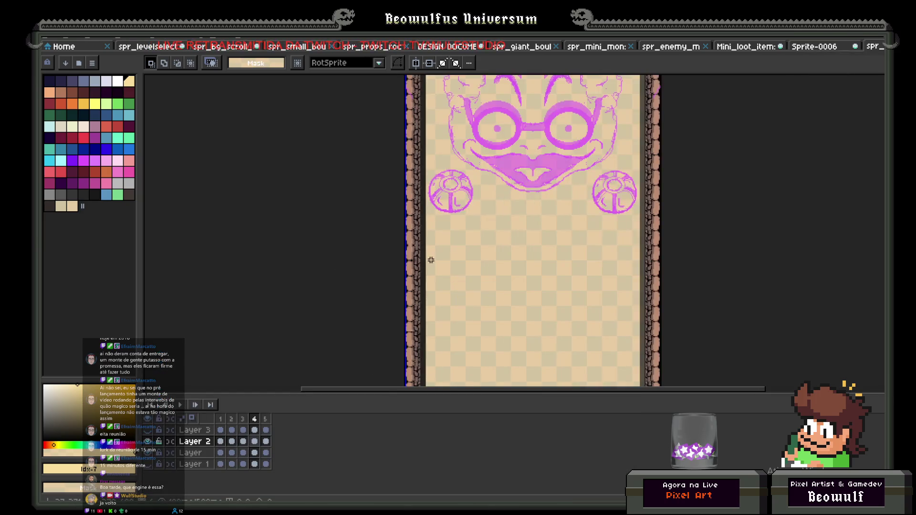
left_click(818, 47)
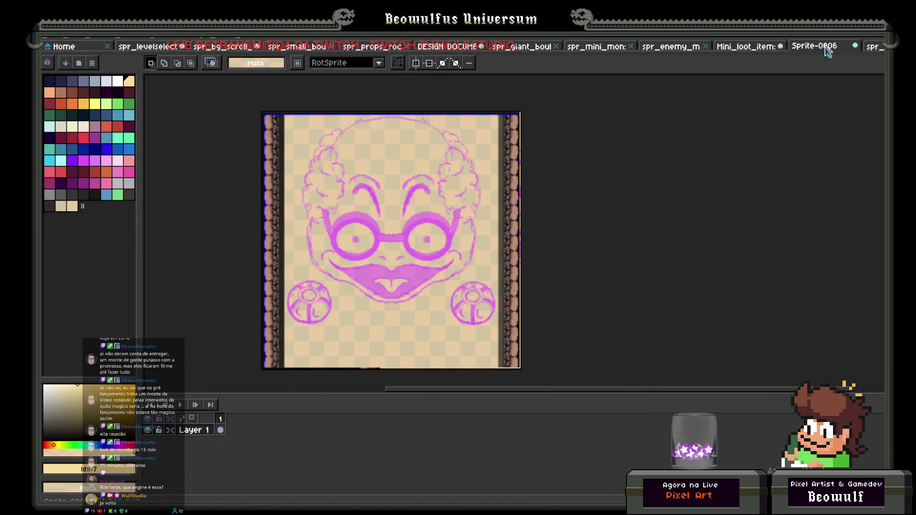
left_click(854, 46)
left_click(492, 292)
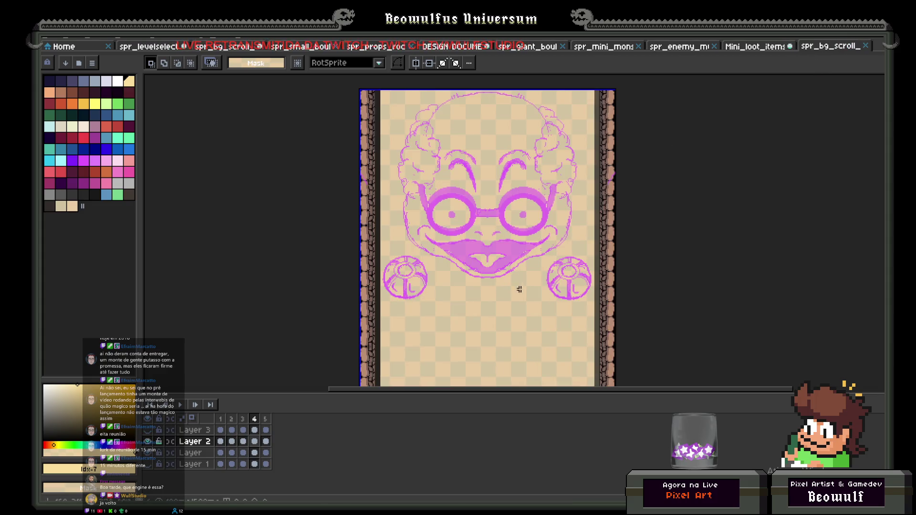
- Compare frame 1's moustache face with frame 2's grimacing mouth
scroll(480, 206, "up", 3)
scroll(479, 206, "down", 3)
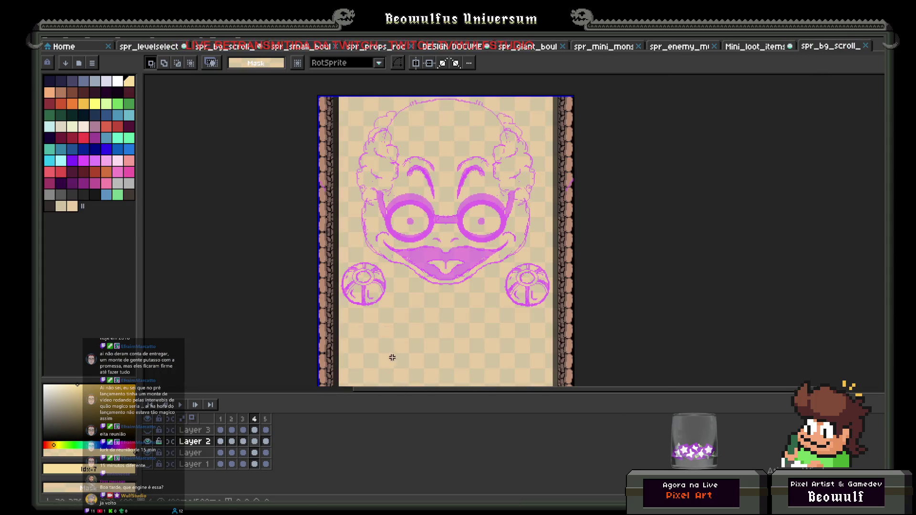
left_click(220, 419)
scroll(359, 287, "right", 3)
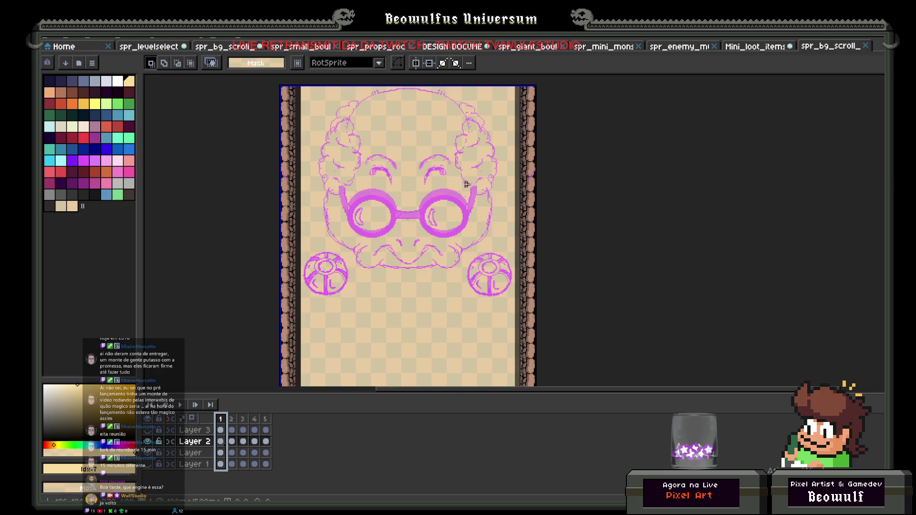
left_click(232, 419)
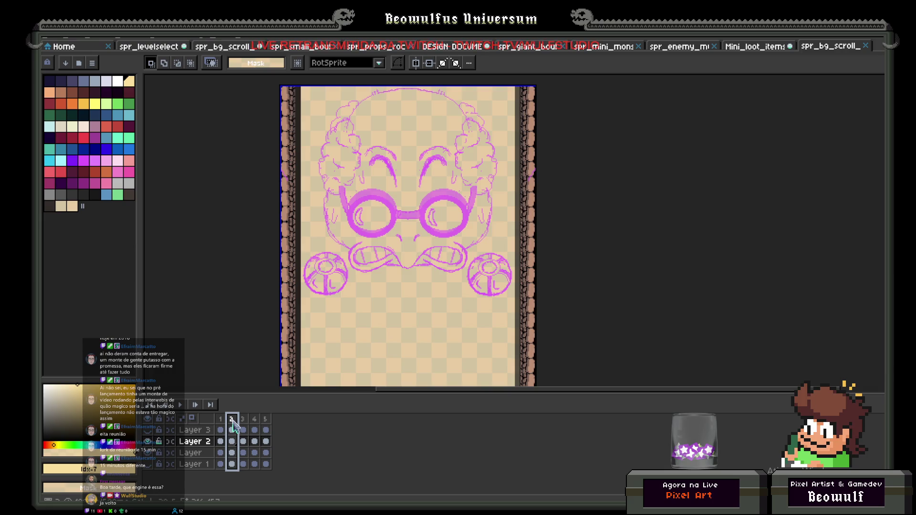
left_click(220, 419)
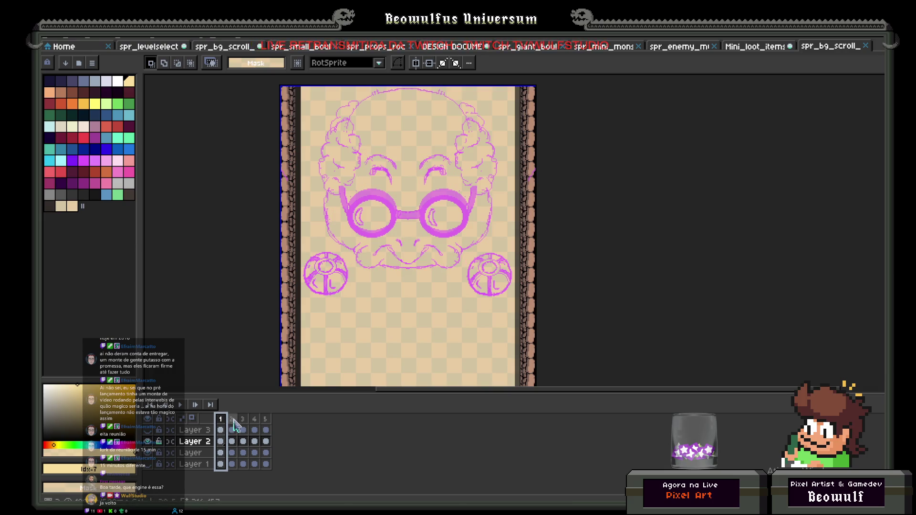
left_click(232, 420)
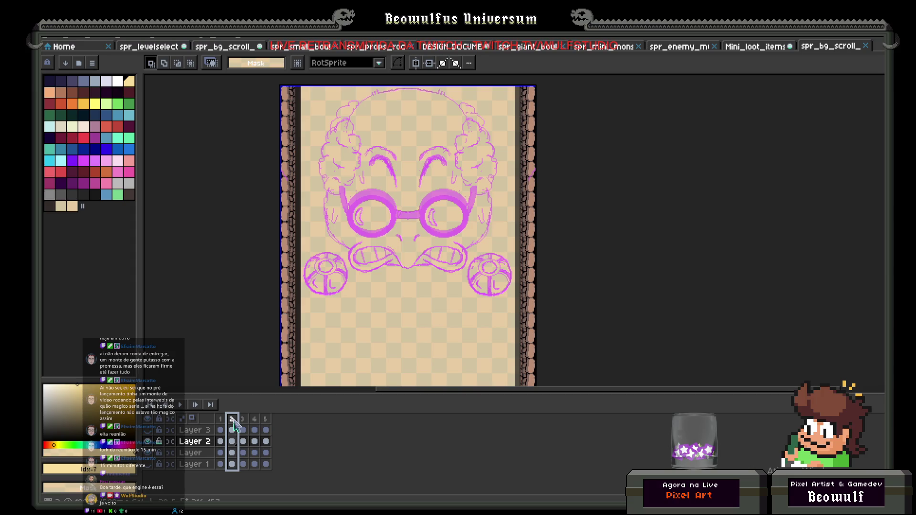
left_click(220, 419)
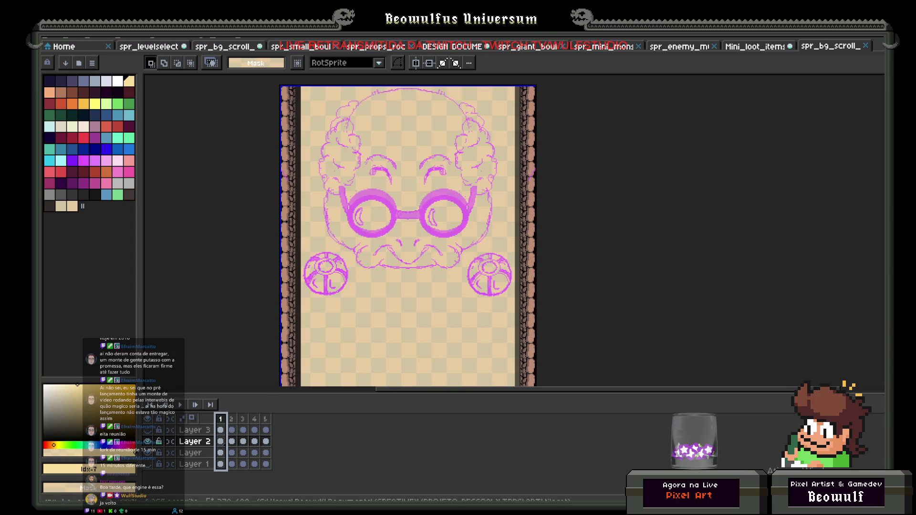
scroll(339, 288, "up", 2)
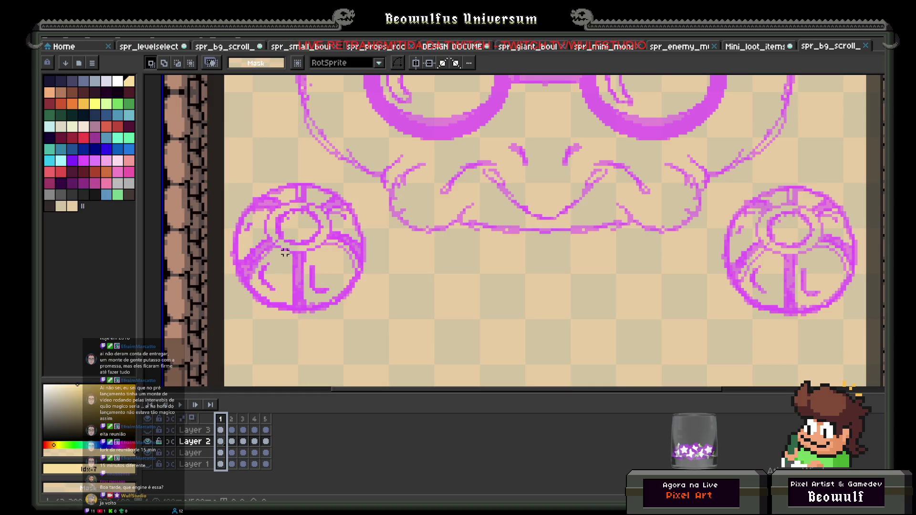
scroll(260, 251, "down", 1)
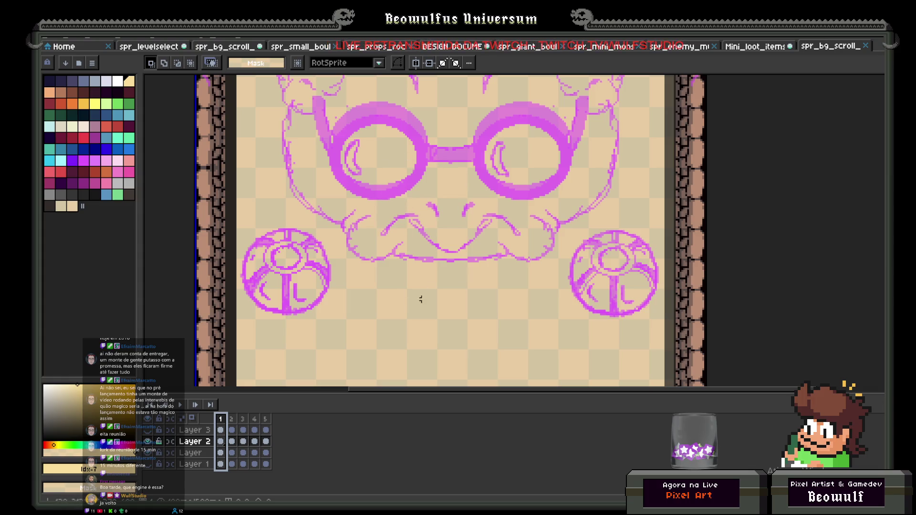
- Step through frames 2 to 5, ending on the bandaged-face variant
left_click(232, 419)
scroll(363, 309, "down", 2)
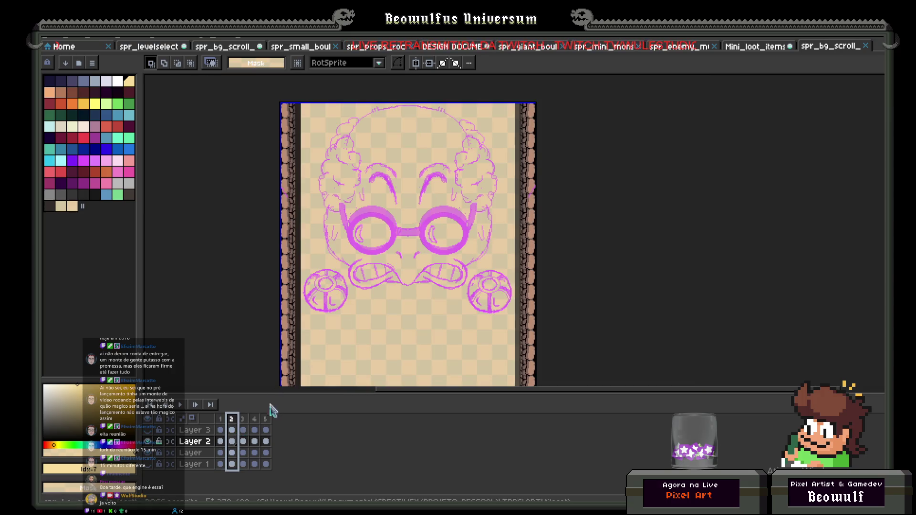
left_click(244, 420)
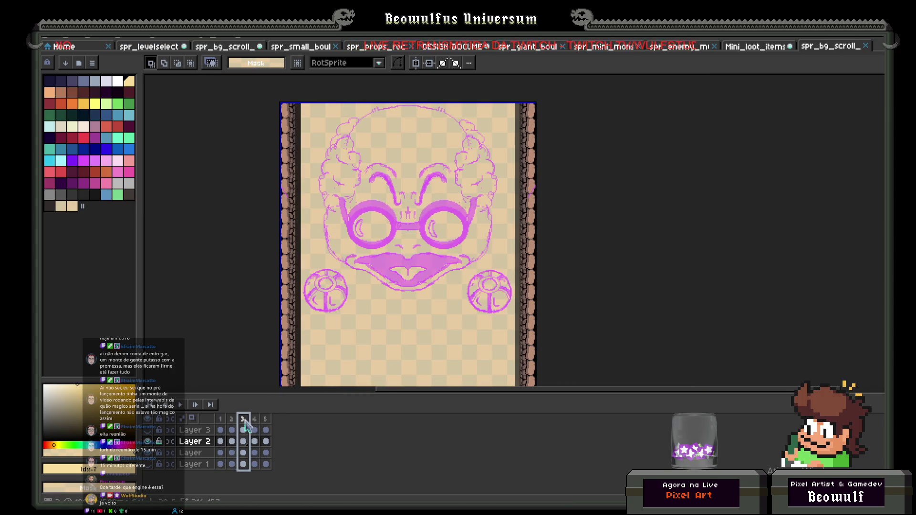
left_click_drag(364, 302, 364, 246)
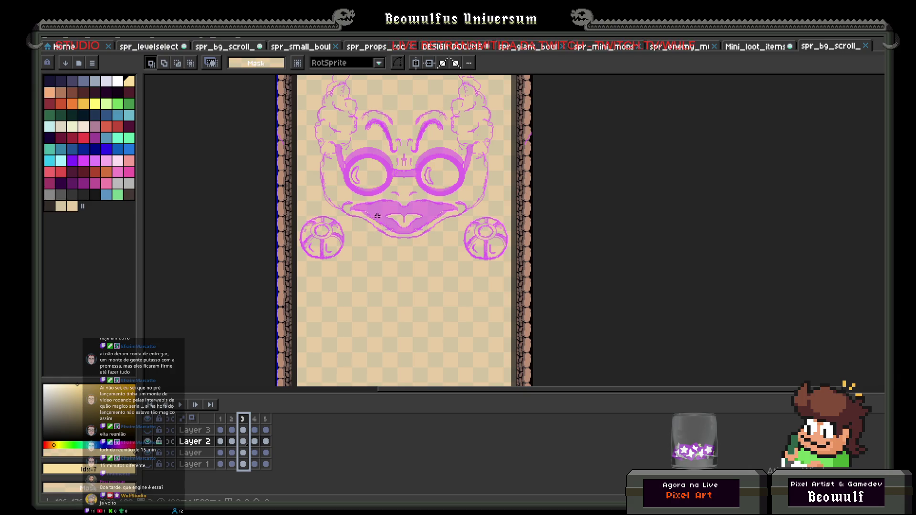
left_click(255, 419)
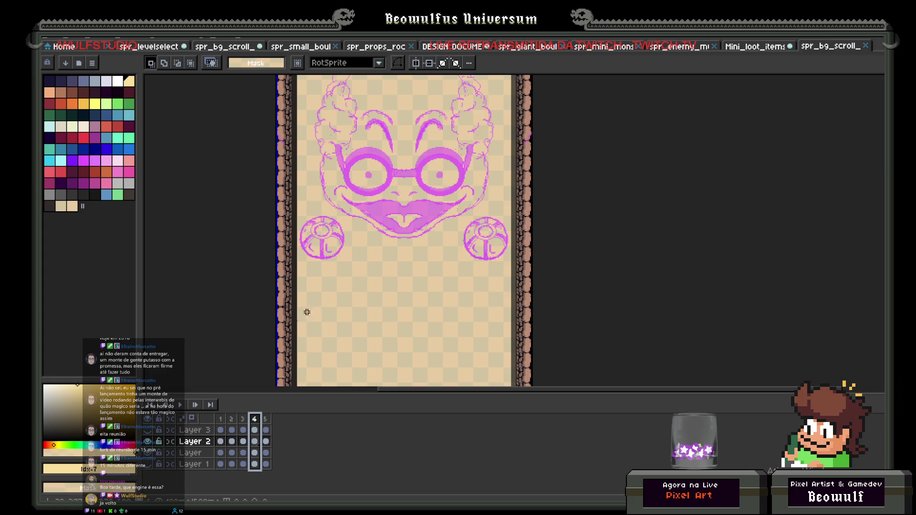
left_click(265, 419)
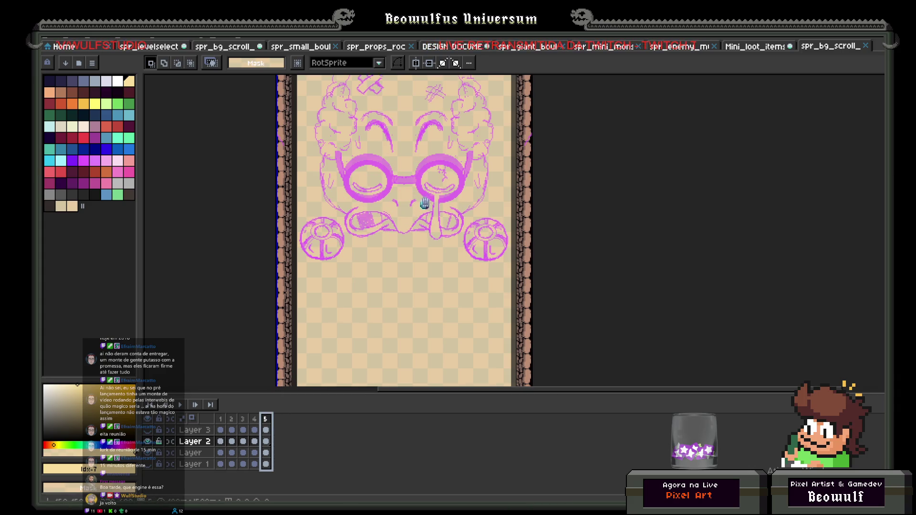
- Zoom in on frame 5's face, then mark trial selections below it and clear them
left_click_drag(425, 201, 423, 236)
scroll(466, 234, "up", 2)
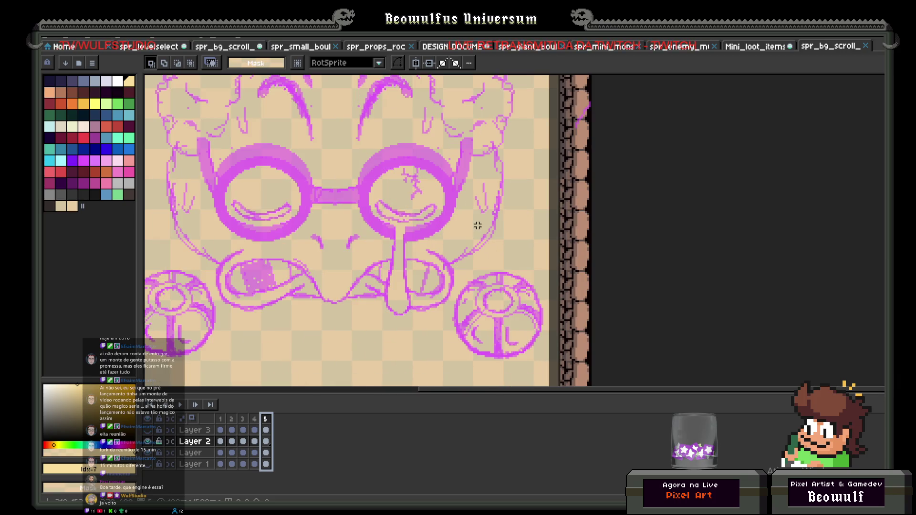
scroll(578, 237, "down", 2)
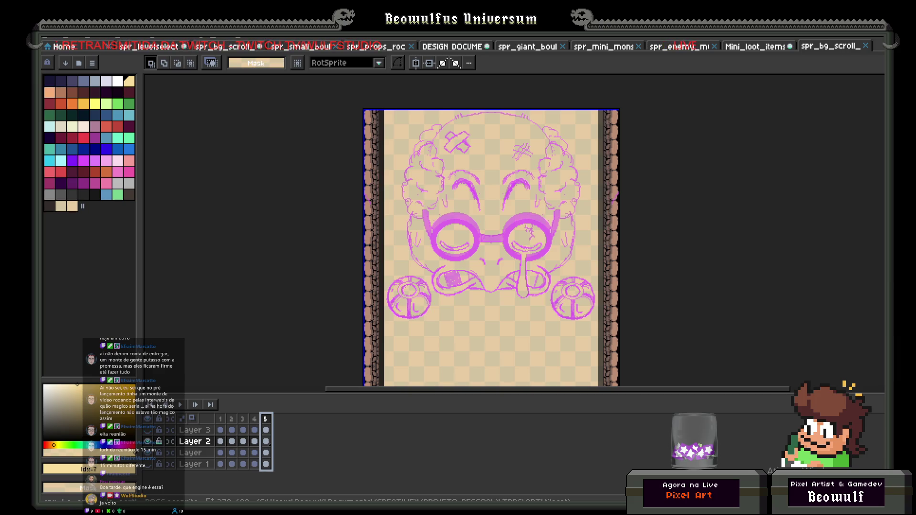
scroll(309, 184, "down", 5)
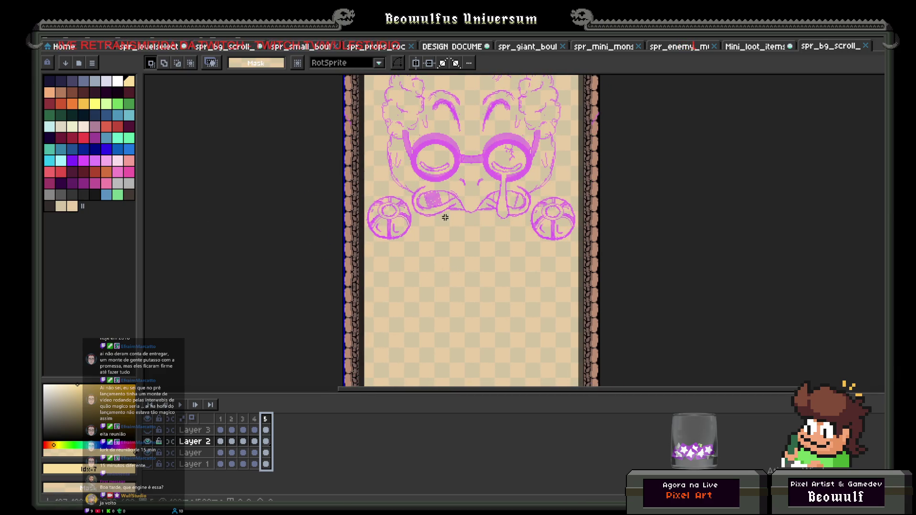
mouse_move(413, 240)
left_mouse_down()
mouse_move(413, 269)
mouse_move(467, 299)
left_mouse_up()
key("ctrl+d")
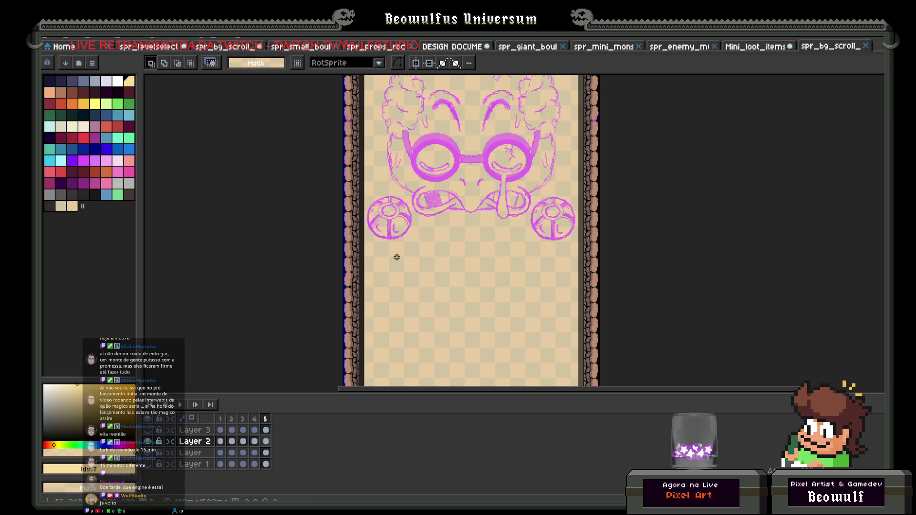
mouse_move(384, 260)
left_mouse_down()
mouse_move(418, 314)
mouse_move(442, 302)
mouse_move(445, 311)
left_mouse_up()
key("ctrl+d")
- Pick the brick border's light brown and draw a light brown rectangle below the face
key("b")
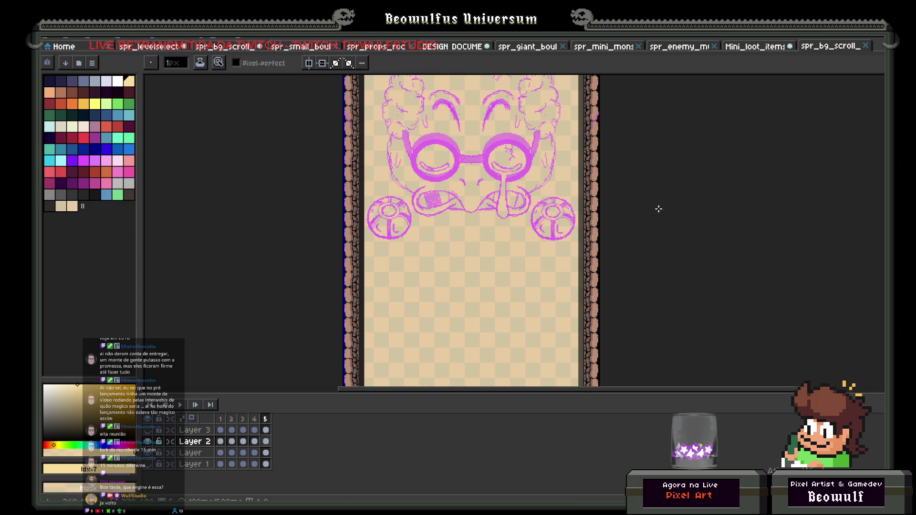
left_click(598, 188, "alt")
scroll(508, 251, "up", 2)
key("e")
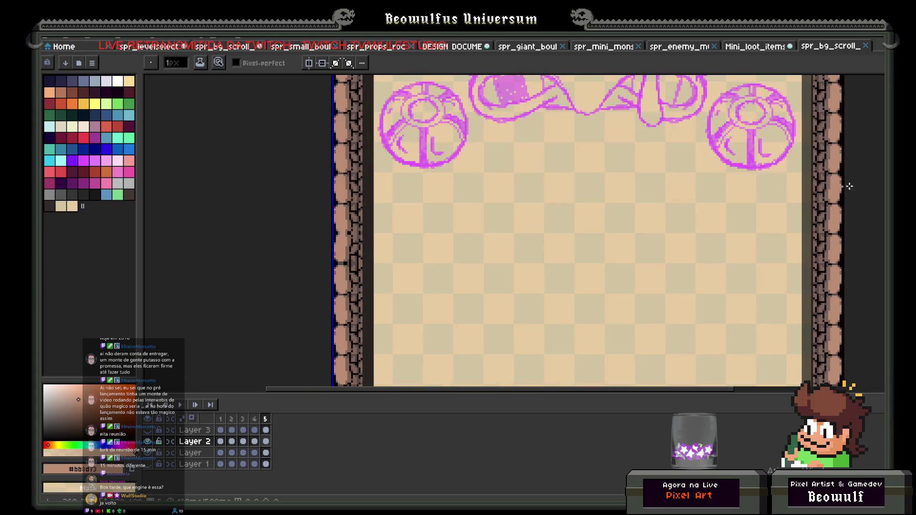
key("u")
mouse_move(405, 194)
left_mouse_down()
mouse_move(474, 260)
mouse_move(482, 248)
left_mouse_up()
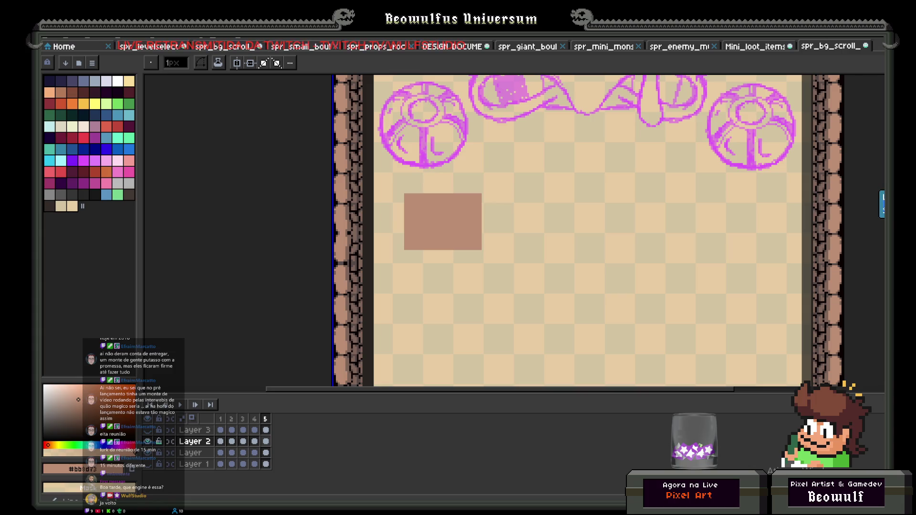
- Eyedrop the wall's darker brown and draw a dark brown rectangle under the light one
key("i")
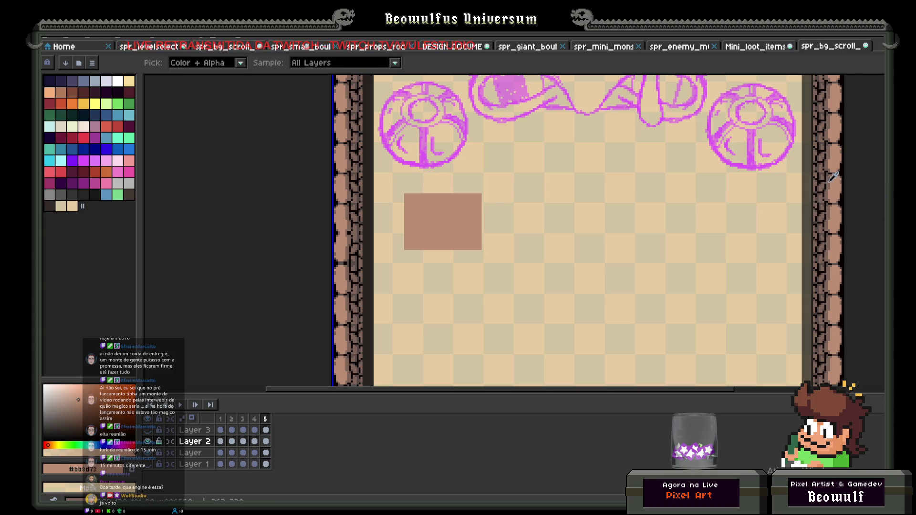
left_click(827, 182)
key("u")
scroll(393, 236, "up", 2)
mouse_move(397, 214)
left_mouse_down()
mouse_move(398, 262)
mouse_move(527, 347)
mouse_move(551, 348)
left_mouse_up()
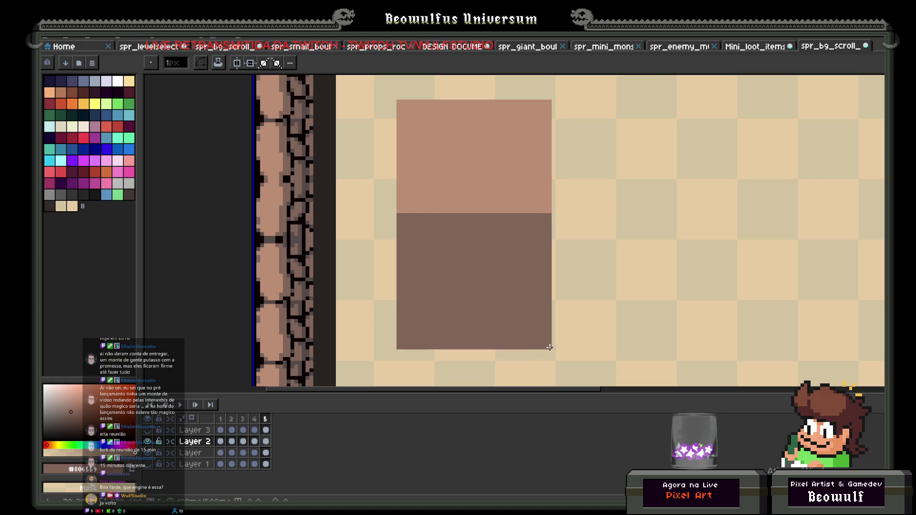
- Magic Wand select both the light top and dark bottom halves of the block
scroll(500, 273, "down", 1)
left_click_drag(500, 274, 426, 283)
key("w")
left_click(429, 224)
left_click(418, 259, "shift")
scroll(369, 357, "down", 1)
scroll(543, 247, "down", 2)
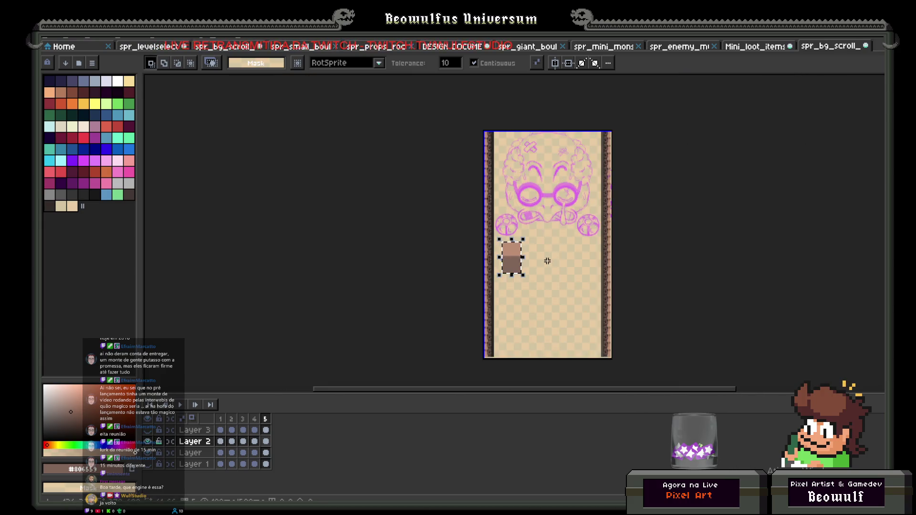
scroll(546, 259, "up", 1)
- Nudge and drag the block until it sits centred below the face
key("Up")
key("Up")
key("Up")
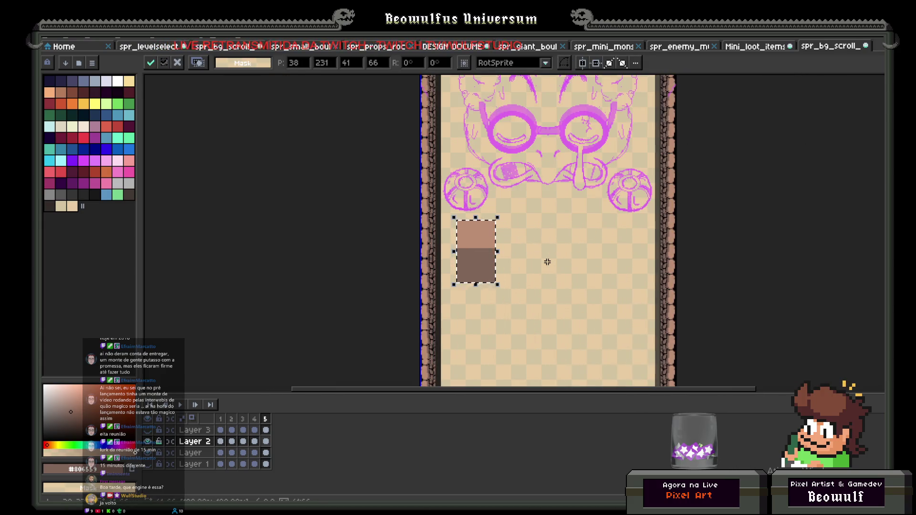
key("Up")
key("Up")
key("Up")
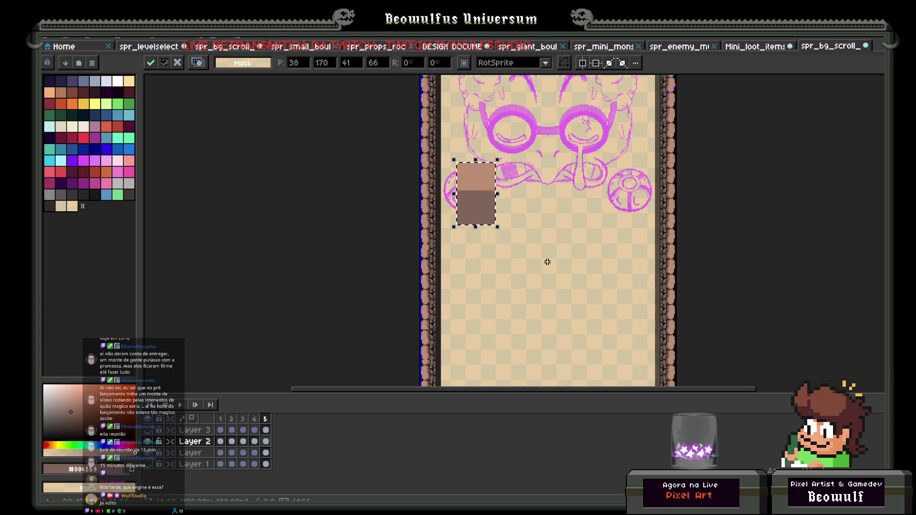
key("Down")
key("Down")
key("Down")
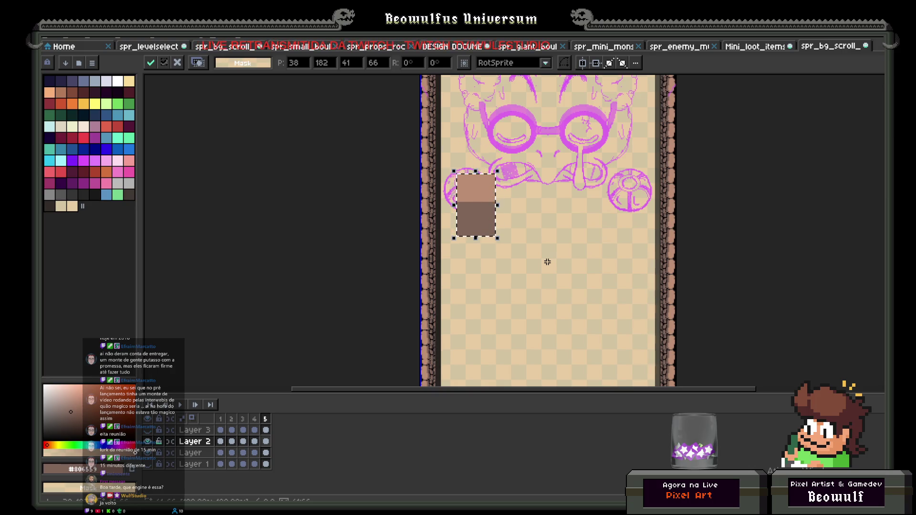
mouse_move(482, 199)
left_mouse_down()
mouse_move(477, 282)
mouse_move(490, 236)
mouse_move(552, 222)
mouse_move(548, 286)
mouse_move(562, 237)
mouse_move(618, 213)
mouse_move(641, 273)
left_mouse_up()
mouse_move(633, 199)
left_mouse_down()
mouse_move(593, 205)
mouse_move(573, 273)
mouse_move(539, 181)
mouse_move(471, 189)
mouse_move(468, 274)
mouse_move(504, 228)
mouse_move(538, 262)
mouse_move(538, 276)
mouse_move(581, 217)
mouse_move(614, 205)
mouse_move(630, 298)
mouse_move(627, 210)
mouse_move(548, 259)
mouse_move(547, 278)
mouse_move(523, 205)
mouse_move(474, 250)
mouse_move(475, 274)
mouse_move(519, 201)
mouse_move(549, 287)
mouse_move(585, 197)
mouse_move(640, 279)
mouse_move(572, 182)
mouse_move(470, 281)
mouse_move(538, 272)
mouse_move(585, 217)
mouse_move(634, 279)
mouse_move(598, 187)
mouse_move(481, 253)
mouse_move(458, 302)
mouse_move(622, 243)
mouse_move(576, 220)
mouse_move(527, 279)
mouse_move(518, 255)
left_mouse_up()
left_click(66, 38)
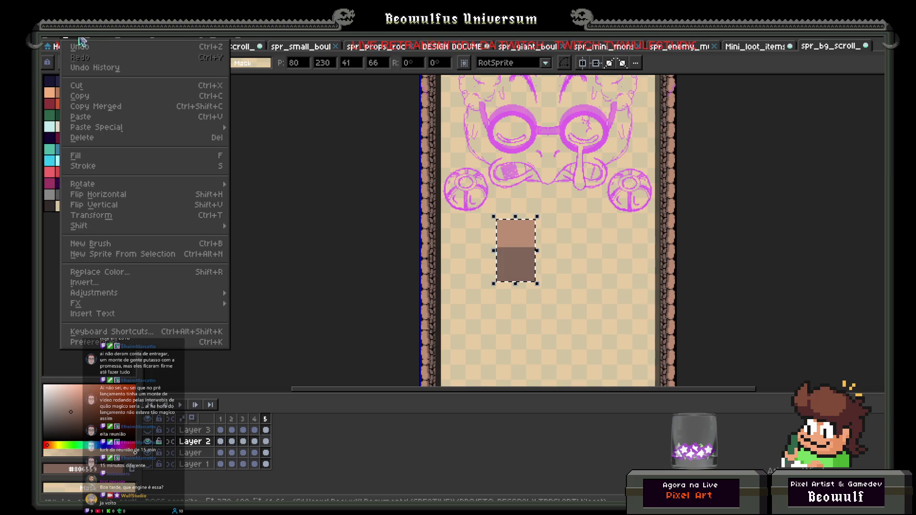
- Rotate the block 90° clockwise via Edit > Rotate, shift it left, then cancel the rotation
mouse_move(65, 38)
mouse_move(112, 186)
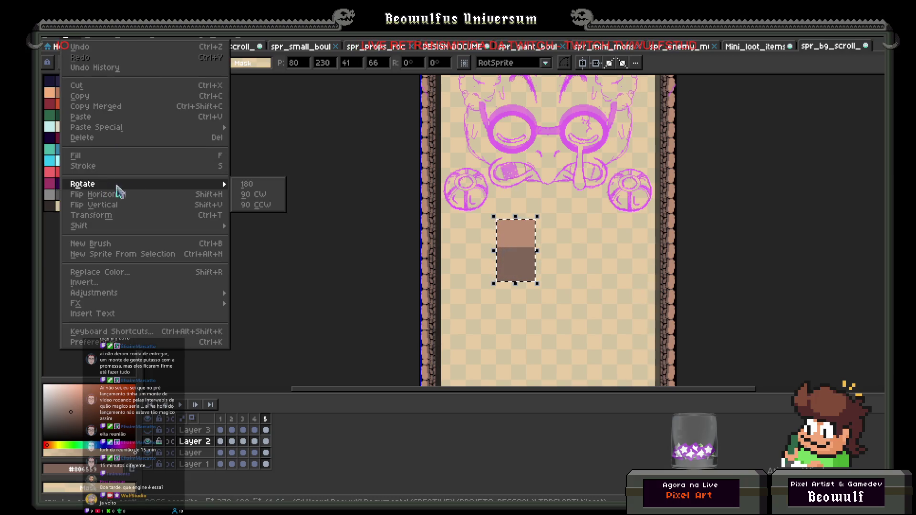
left_click(253, 194)
mouse_move(535, 248)
left_mouse_down()
mouse_move(477, 241)
mouse_move(659, 240)
mouse_move(463, 239)
mouse_move(689, 241)
mouse_move(490, 248)
mouse_move(640, 249)
mouse_move(487, 258)
mouse_move(578, 250)
mouse_move(496, 249)
left_mouse_up()
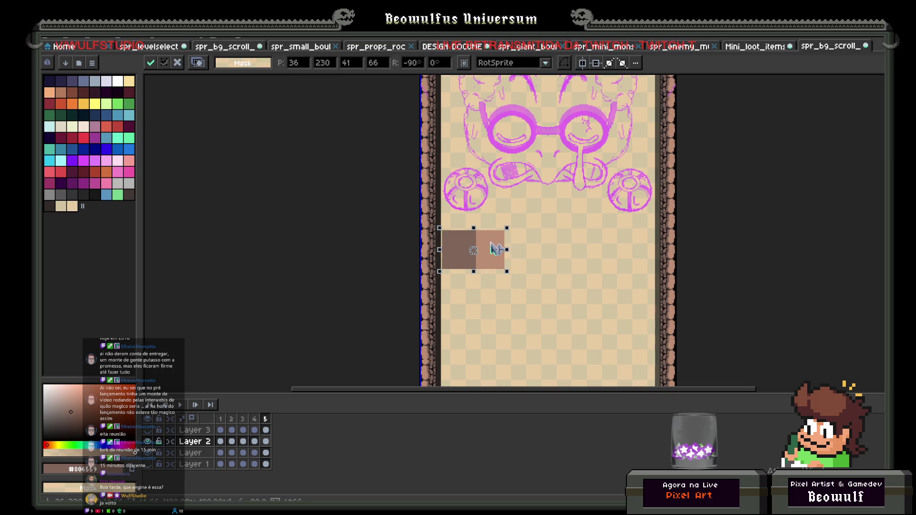
key("Escape")
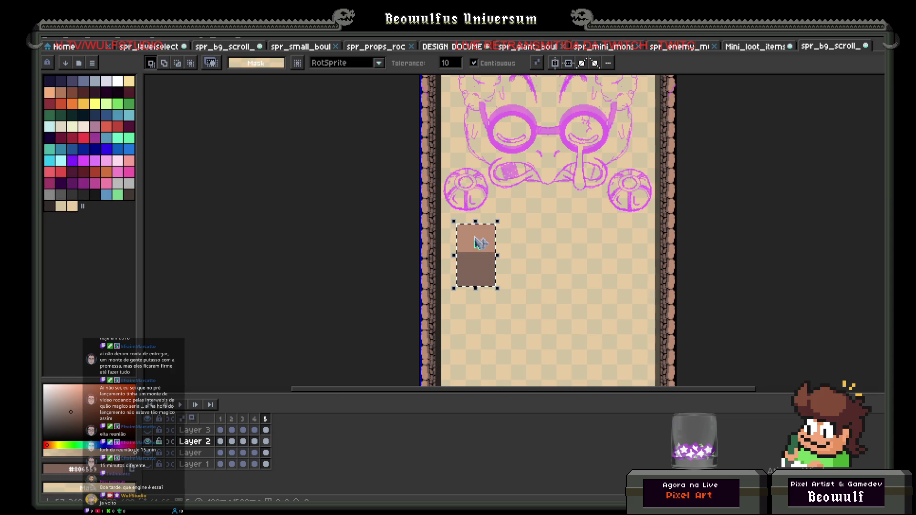
- Delete the brown block and select the empty area around the line art
scroll(527, 222, "up", 2)
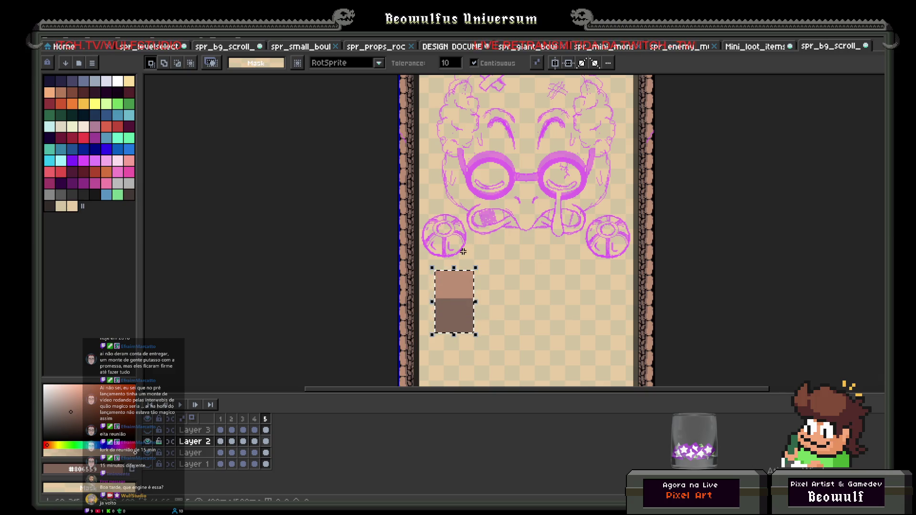
key("Delete")
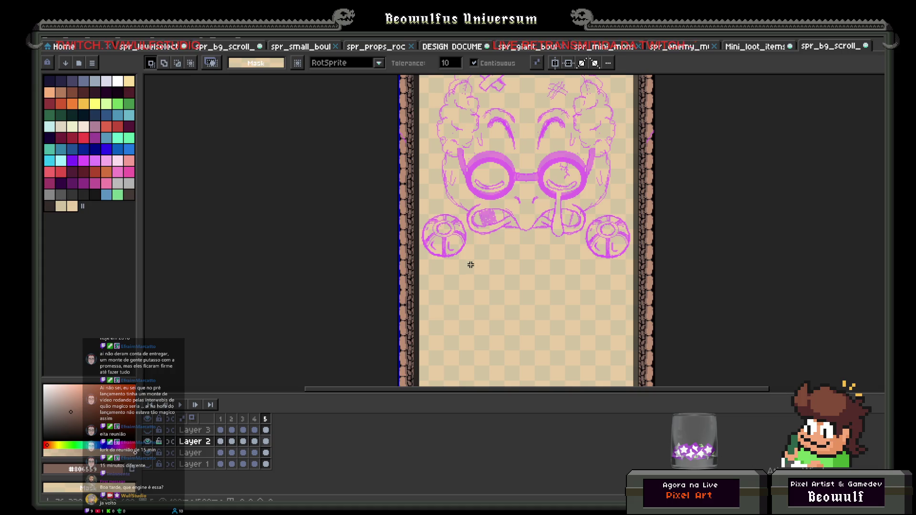
left_click(511, 303)
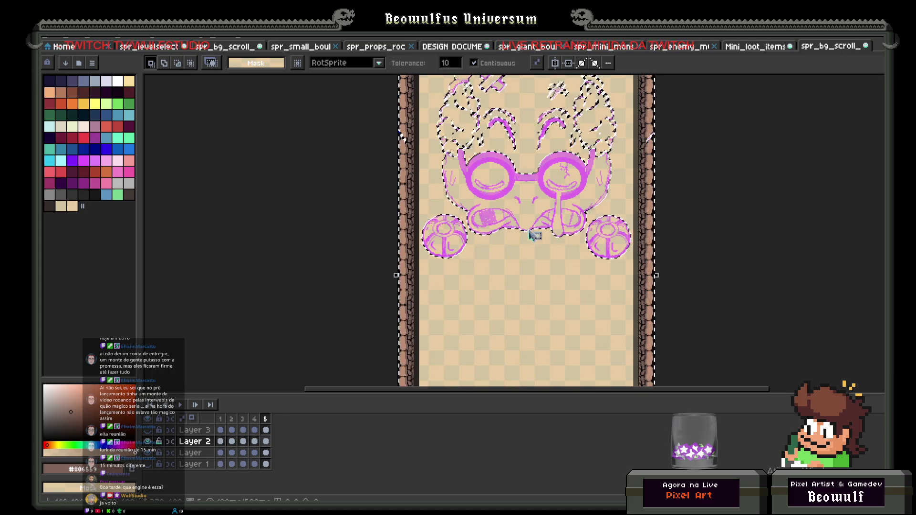
- Shift the brown circle left to sit below the left earring and commit its position
key("m")
left_click(547, 213)
left_click_drag(489, 295, 487, 294)
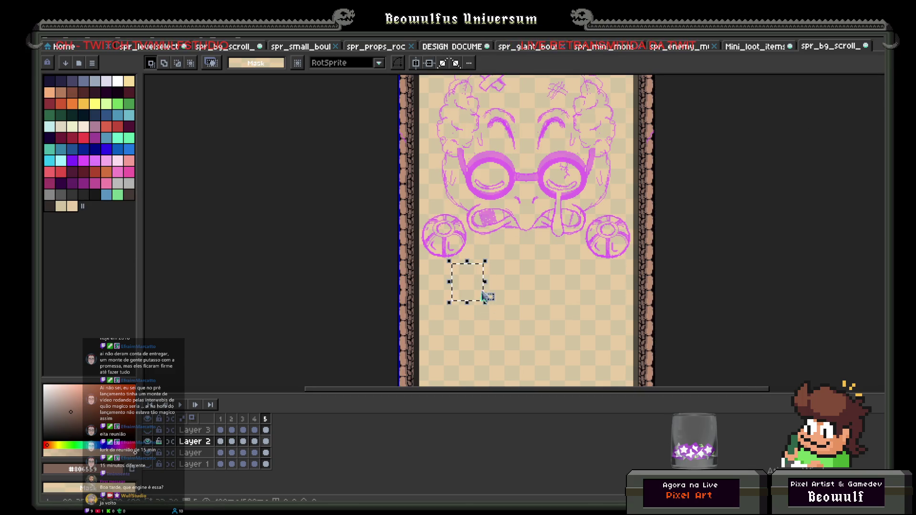
key("ctrl+d")
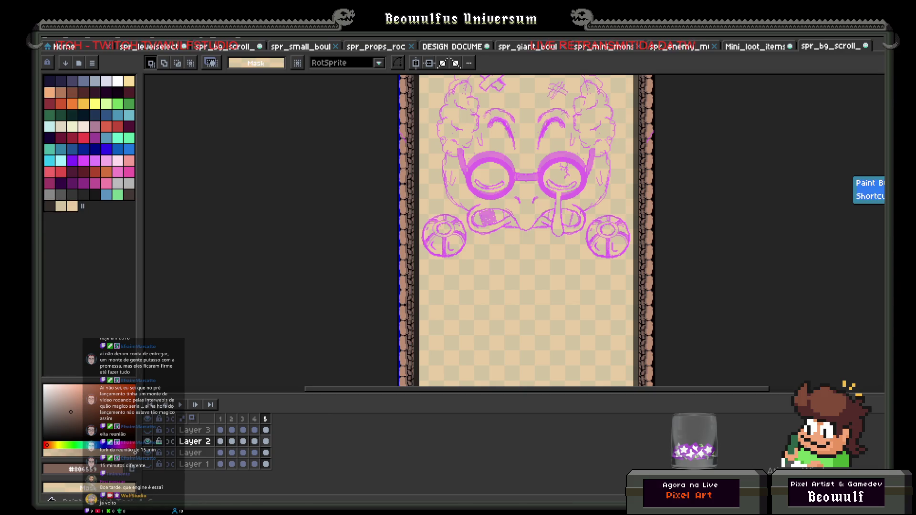
key("v")
key("b")
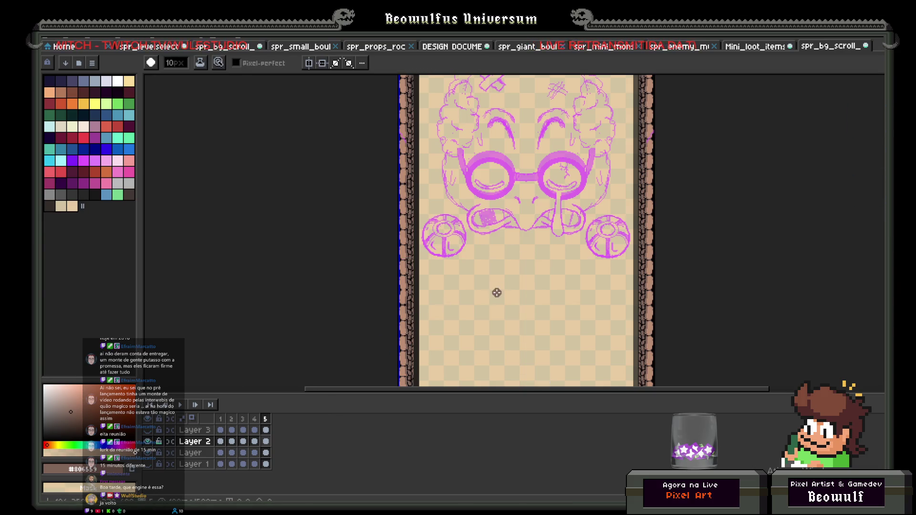
scroll(477, 290, "up", 16)
key("m")
mouse_move(452, 264)
left_mouse_down()
mouse_move(515, 315)
mouse_move(460, 286)
mouse_move(556, 298)
mouse_move(616, 284)
mouse_move(560, 301)
mouse_move(454, 288)
mouse_move(567, 307)
mouse_move(607, 291)
mouse_move(565, 313)
mouse_move(470, 309)
mouse_move(438, 288)
mouse_move(537, 315)
mouse_move(613, 289)
mouse_move(594, 298)
mouse_move(486, 288)
mouse_move(468, 272)
mouse_move(474, 289)
mouse_move(547, 306)
mouse_move(603, 284)
mouse_move(586, 303)
mouse_move(513, 319)
mouse_move(445, 278)
mouse_move(485, 313)
mouse_move(589, 320)
mouse_move(613, 287)
mouse_move(553, 325)
mouse_move(459, 302)
mouse_move(458, 288)
mouse_move(493, 285)
mouse_move(443, 282)
left_mouse_up()
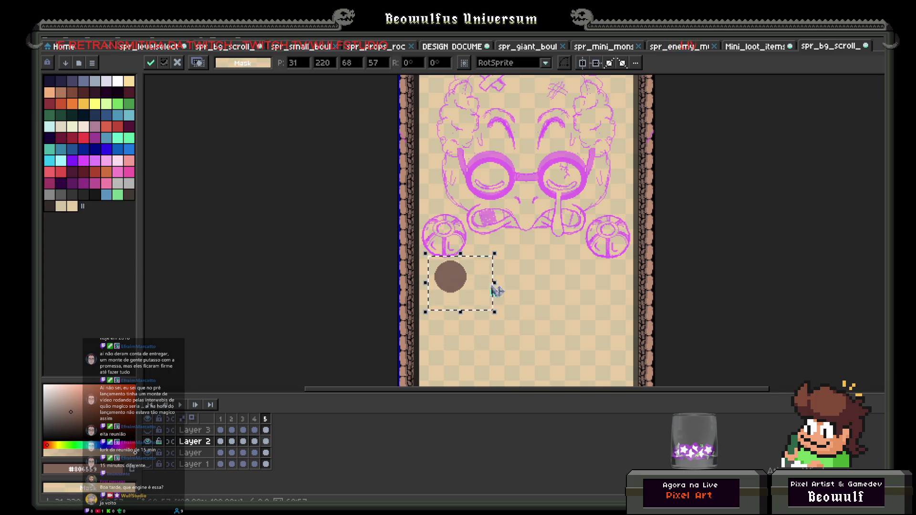
left_click(531, 278)
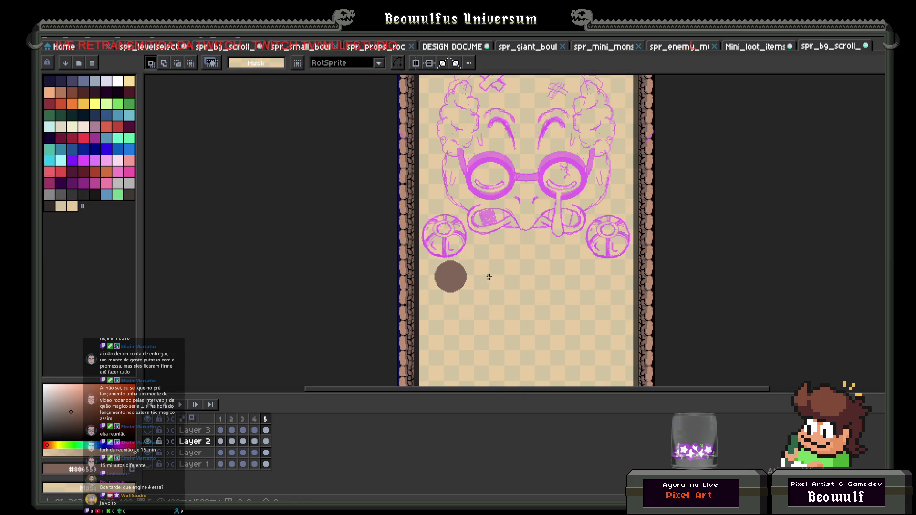
- Paint an eye in a light palette colour, then select it and move it right
key("b")
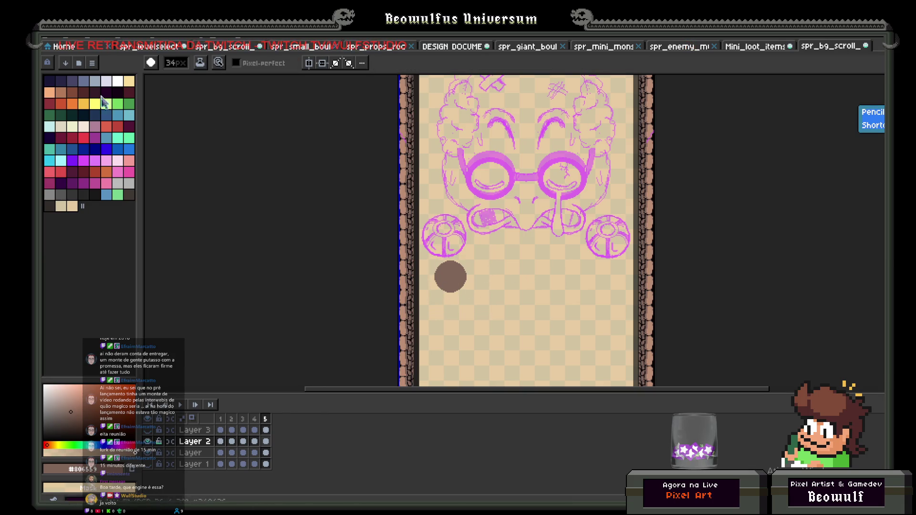
left_click(106, 82)
scroll(456, 278, "down", 8)
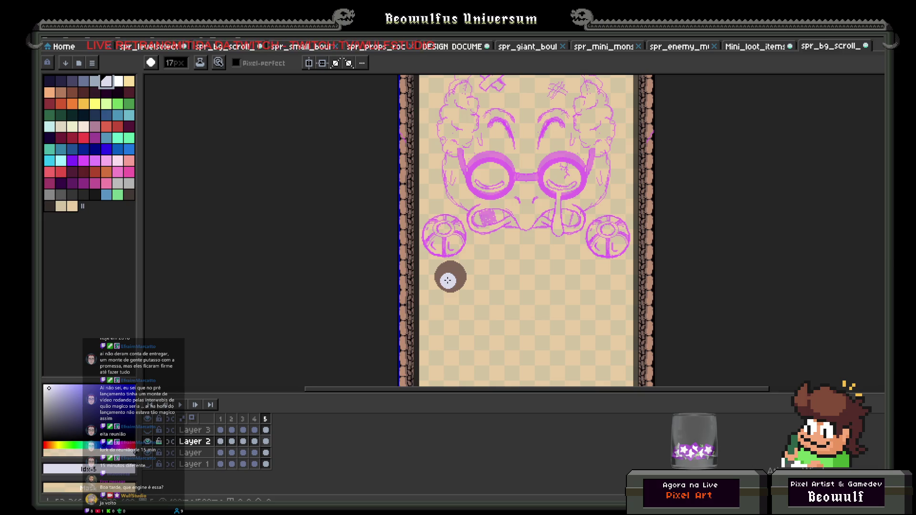
scroll(447, 281, "down", 4)
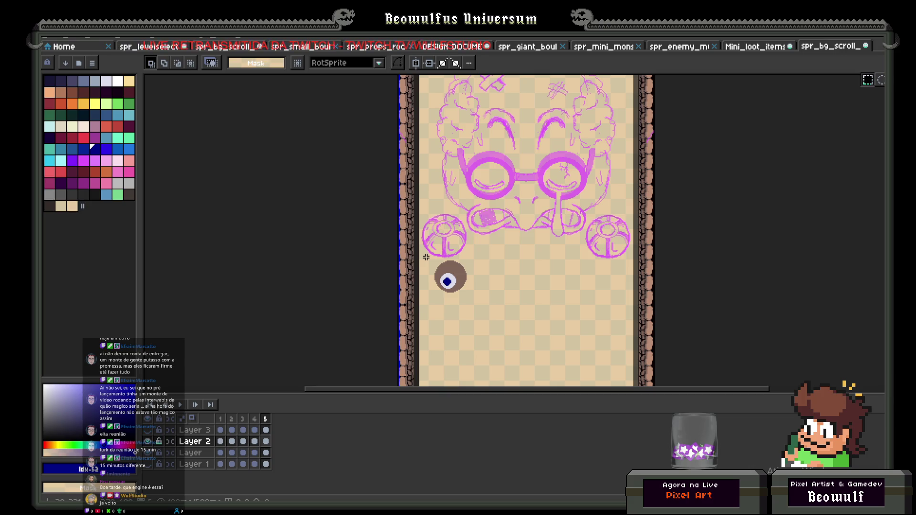
left_click_drag(427, 259, 517, 311)
mouse_move(466, 287)
left_mouse_down()
mouse_move(612, 294)
mouse_move(462, 307)
mouse_move(393, 296)
mouse_move(591, 308)
mouse_move(456, 315)
mouse_move(474, 301)
mouse_move(466, 301)
left_mouse_up()
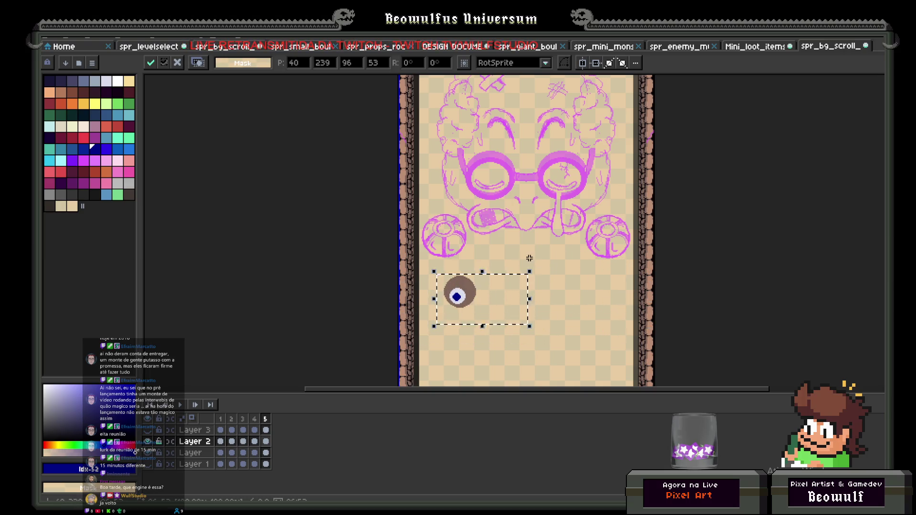
left_click(552, 273)
- Reselect the eye, shift it up-left and down, then delete it
scroll(511, 291, "down", 2)
scroll(511, 291, "up", 3)
mouse_move(352, 383)
left_mouse_down()
mouse_move(524, 307)
mouse_move(511, 277)
left_mouse_up()
left_click_drag(402, 303, 395, 331)
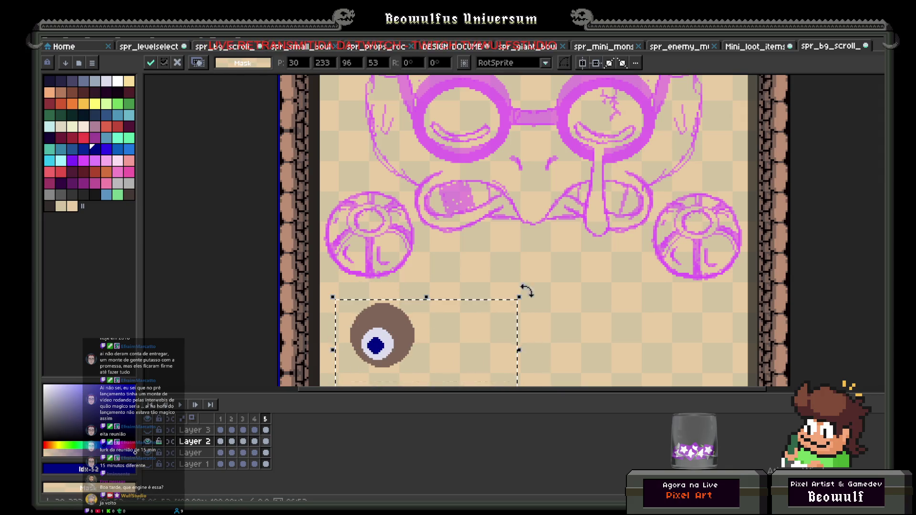
key("Delete")
scroll(533, 295, "down", 3)
scroll(502, 245, "up", 3)
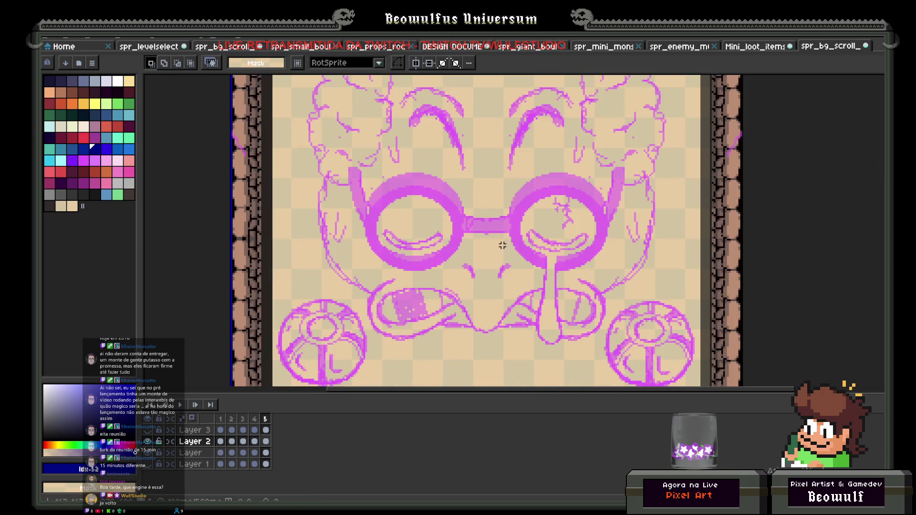
- Look through frames 1, 2 and 3 in the timeline, ending back on frame 1
scroll(361, 337, "down", 2)
left_click(221, 420)
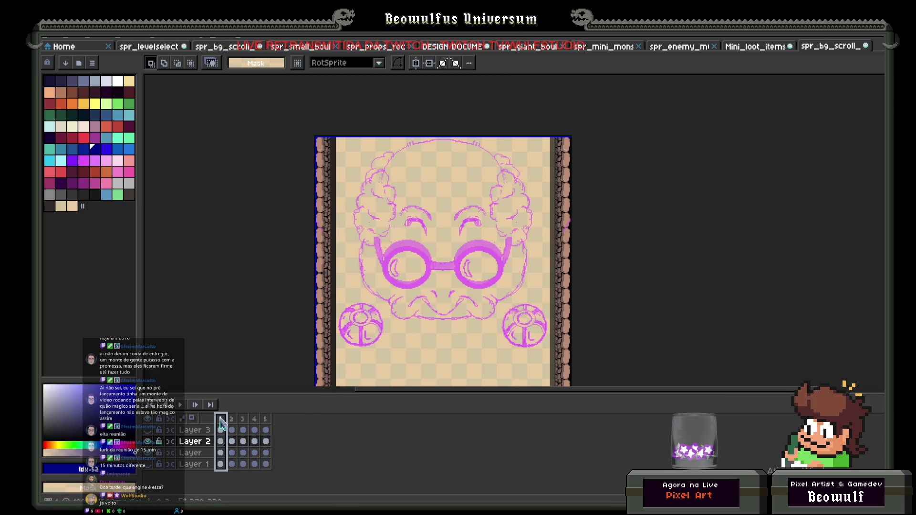
left_click(231, 420)
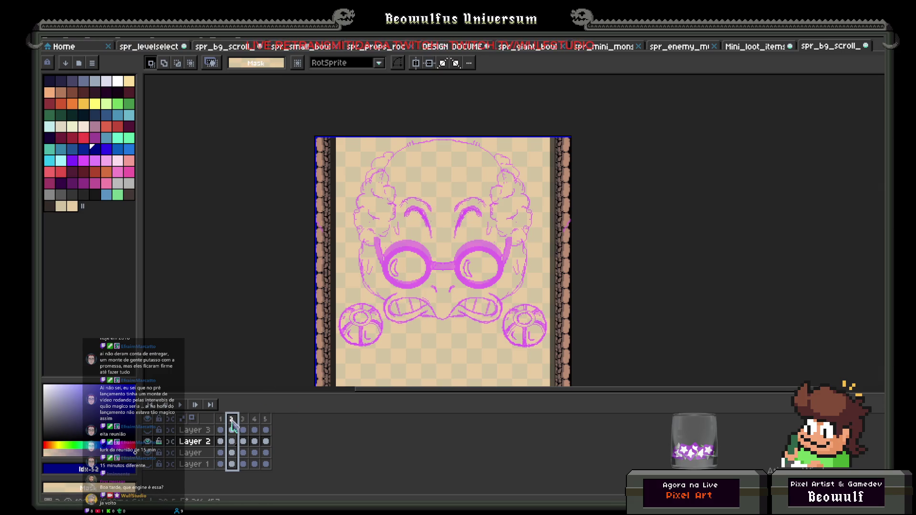
left_click(243, 420)
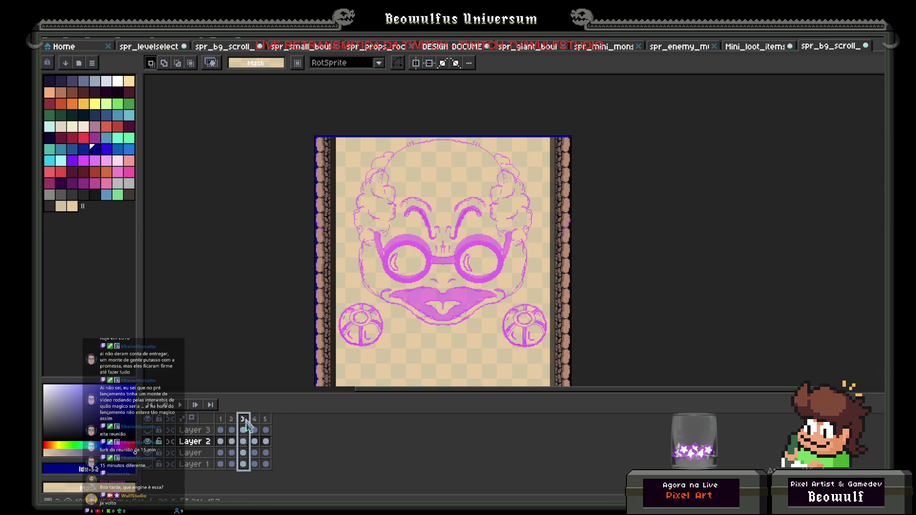
left_click(220, 419)
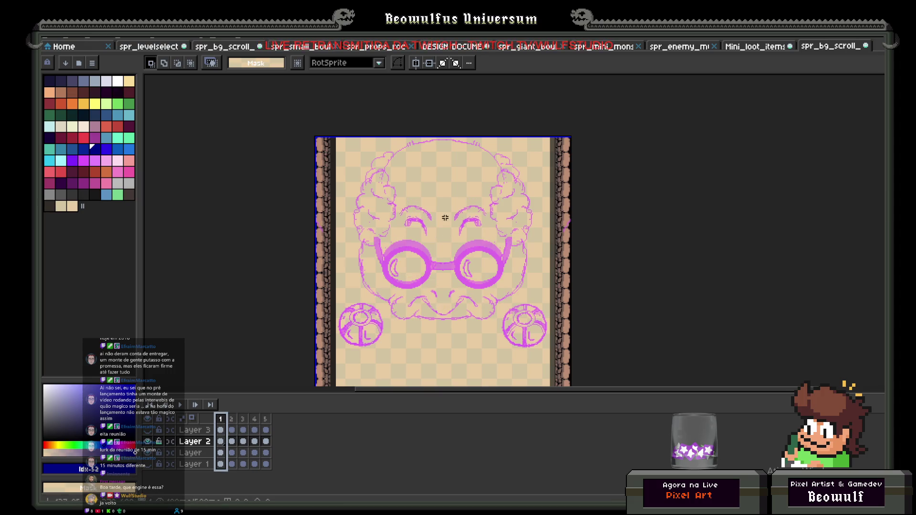
- Eyedrop the pink line colour from the hair and place a test pink pixel with the Pencil
key("b")
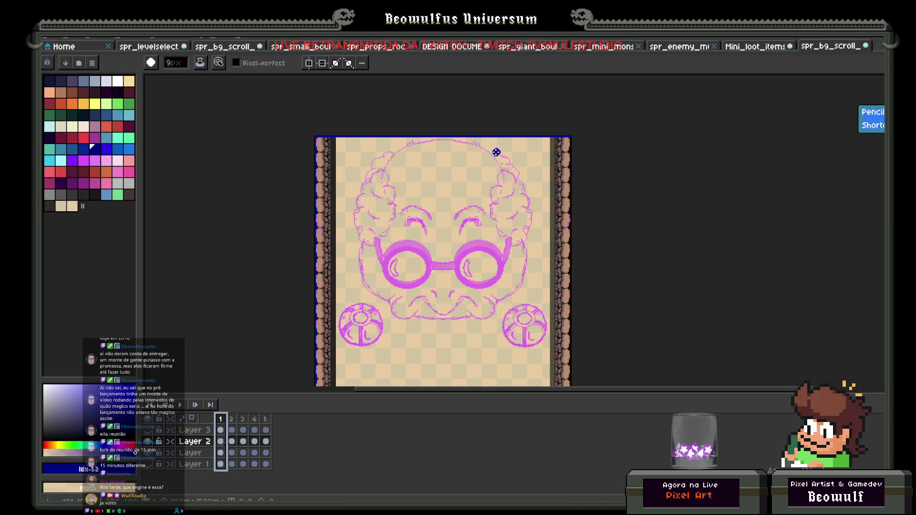
scroll(500, 153, "up", 3)
key("i")
left_click(559, 193)
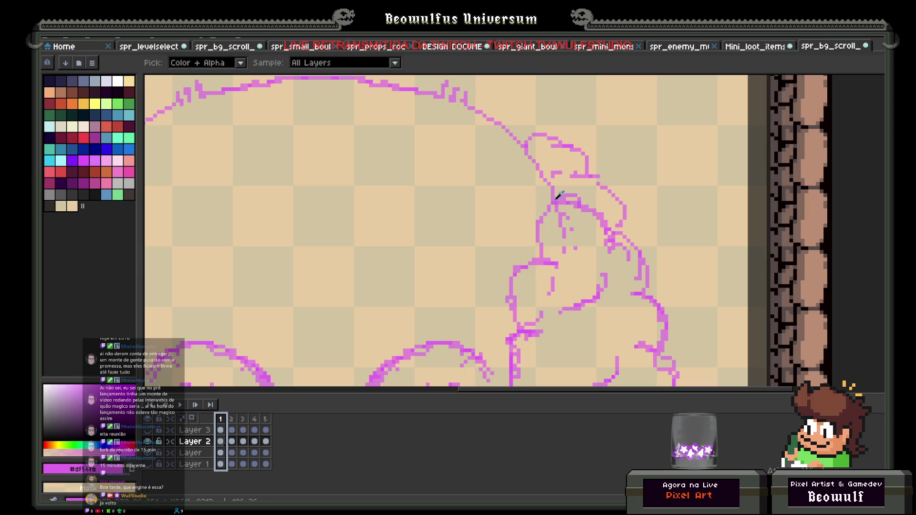
key("b")
scroll(496, 215, "down", 3)
scroll(491, 225, "up", 3)
left_click(490, 231)
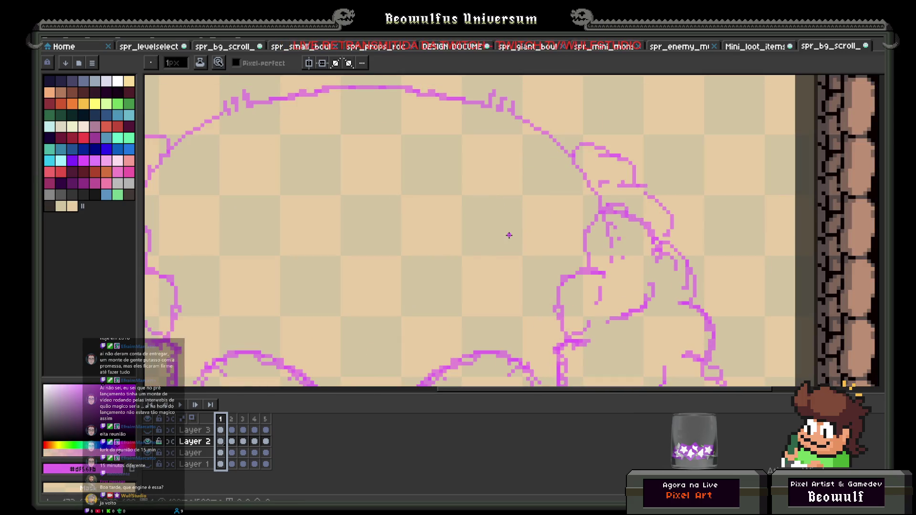
- Pan to the forehead and sketch a large pink oval holding three wavy wrinkle lines
scroll(463, 228, "down", 2)
left_click_drag(479, 229, 545, 208)
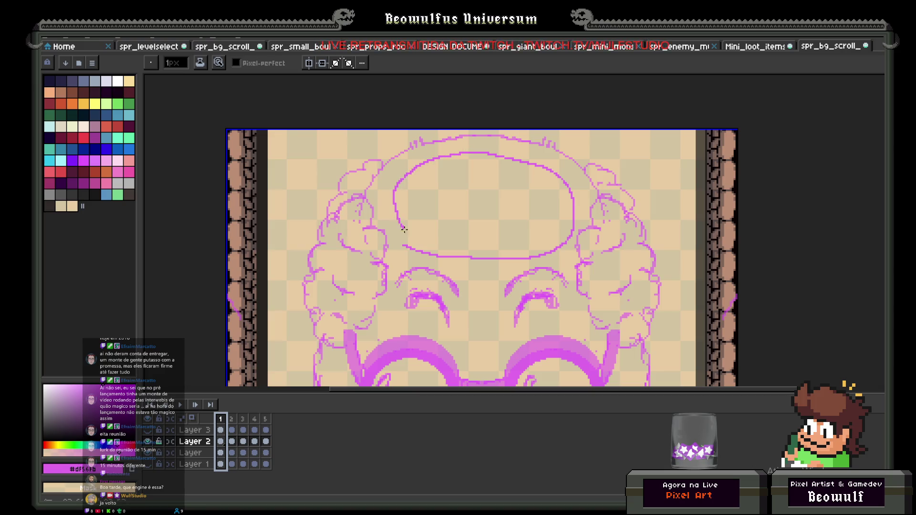
scroll(423, 248, "down", 3)
scroll(505, 225, "up", 4)
key("m")
key("ctrl+z")
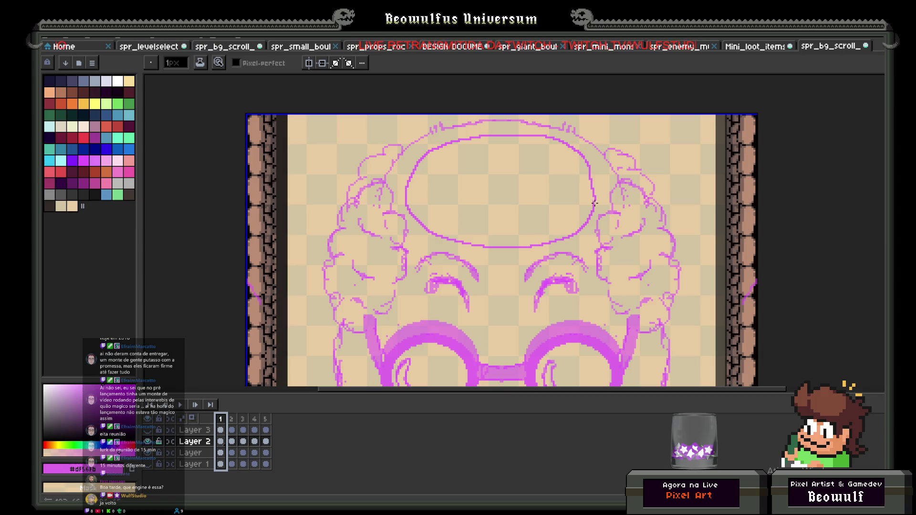
scroll(528, 210, "down", 2)
scroll(456, 186, "up", 3)
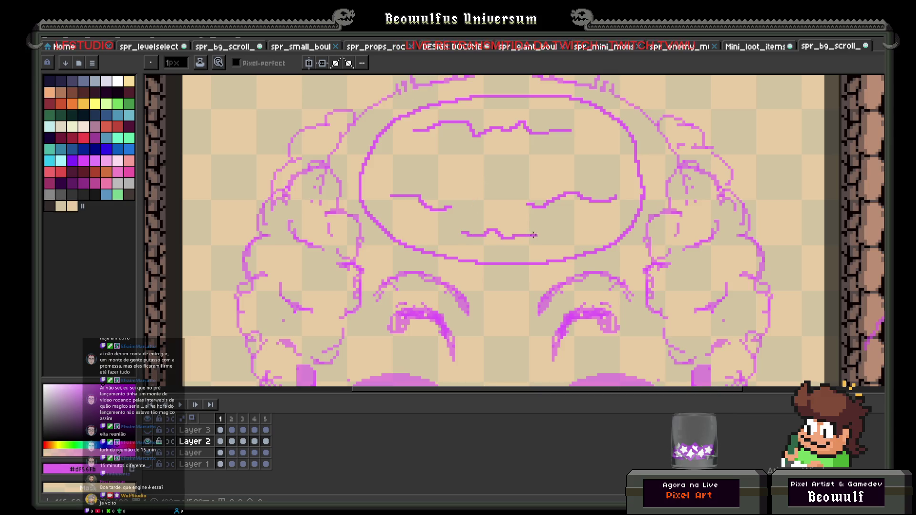
- Draw a zigzag wrinkle across the oval, erase part of it, and return to the thin Pencil
scroll(535, 235, "down", 3)
scroll(538, 189, "up", 4)
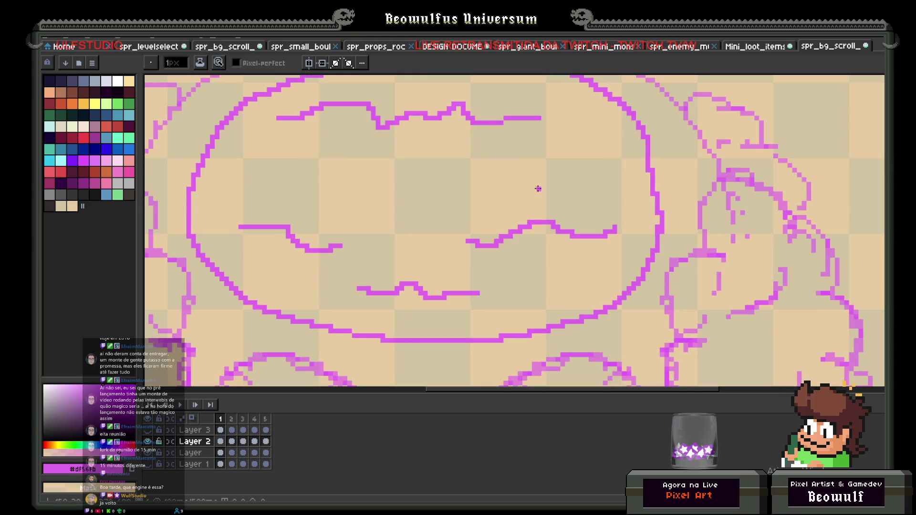
mouse_move(565, 160)
left_mouse_down()
mouse_move(501, 189)
mouse_move(397, 173)
left_mouse_up()
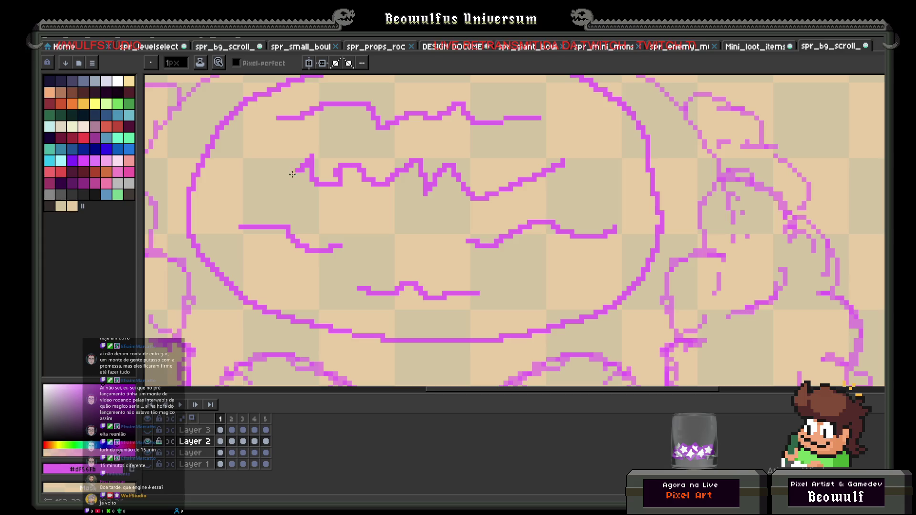
key("e")
left_click_drag(429, 207, 448, 164)
key("b")
scroll(426, 178, "down", 2)
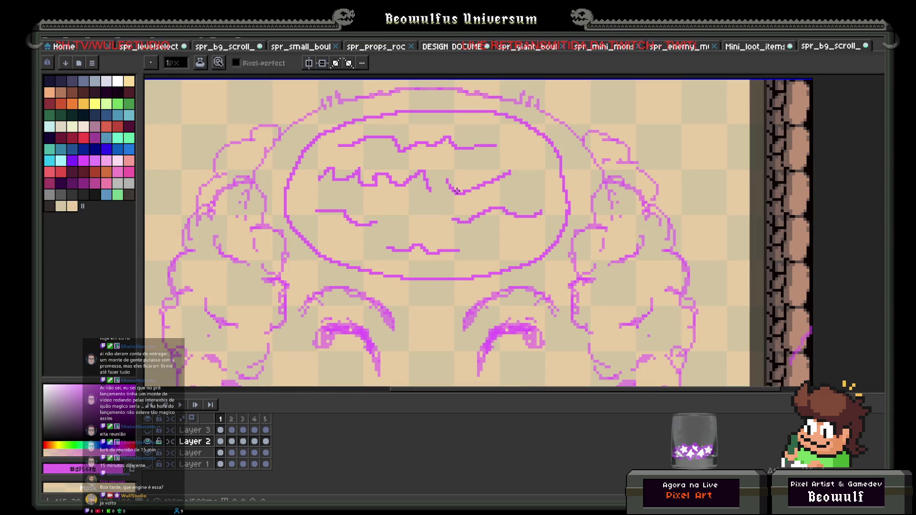
scroll(424, 242, "down", 3)
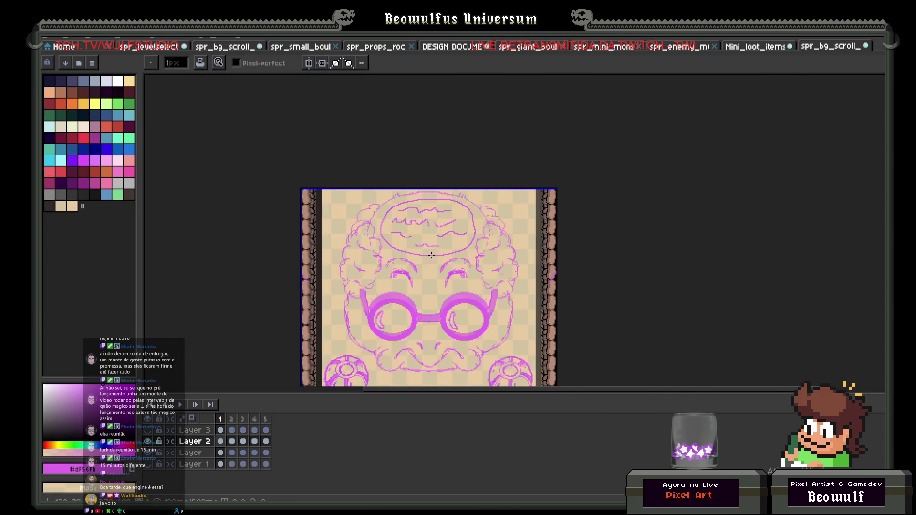
scroll(453, 228, "up", 4)
scroll(425, 231, "down", 2)
scroll(379, 247, "up", 3)
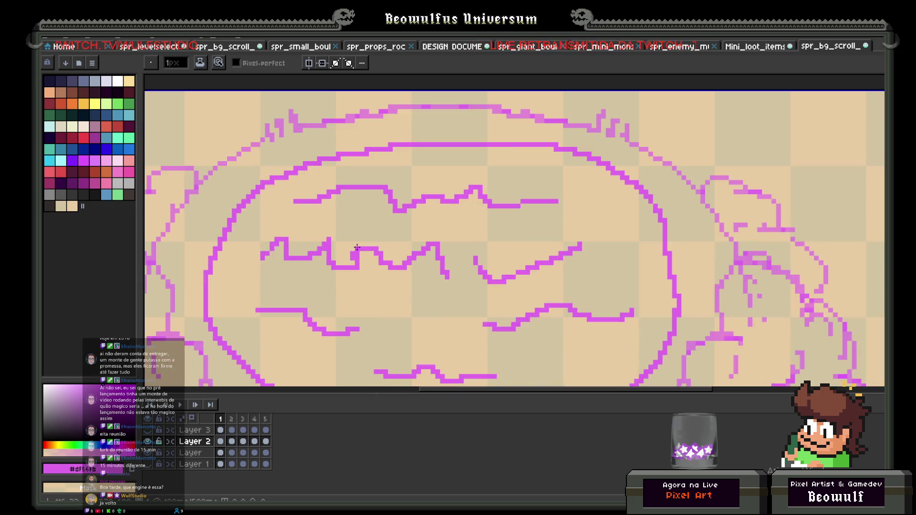
scroll(405, 242, "down", 3)
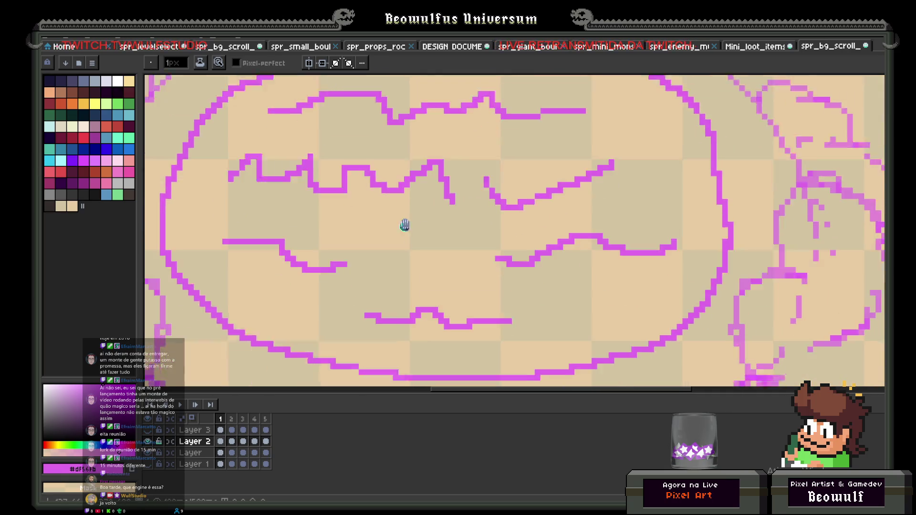
scroll(401, 295, "down", 5)
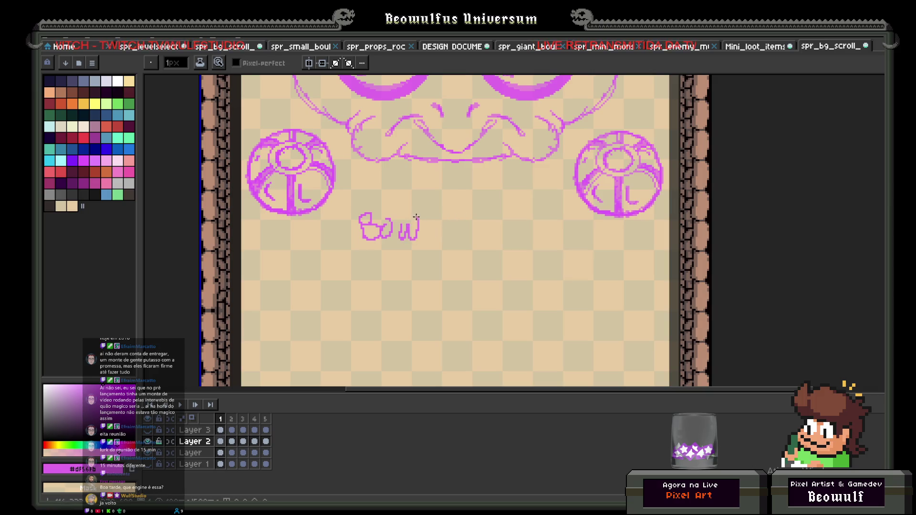
- Dab two large pink blobs near the 'Bow' letters, then undo them along with the scribble
scroll(449, 224, "up", 5)
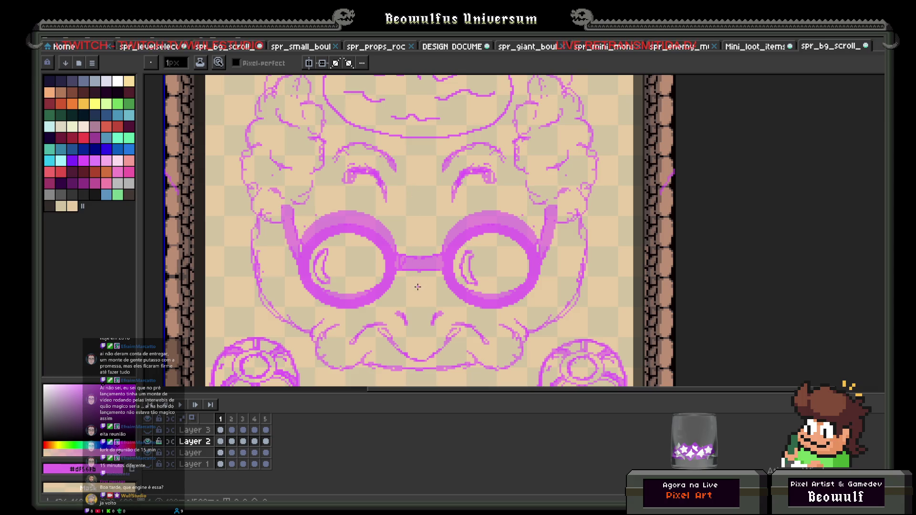
scroll(410, 277, "up", 1)
scroll(431, 249, "down", 2)
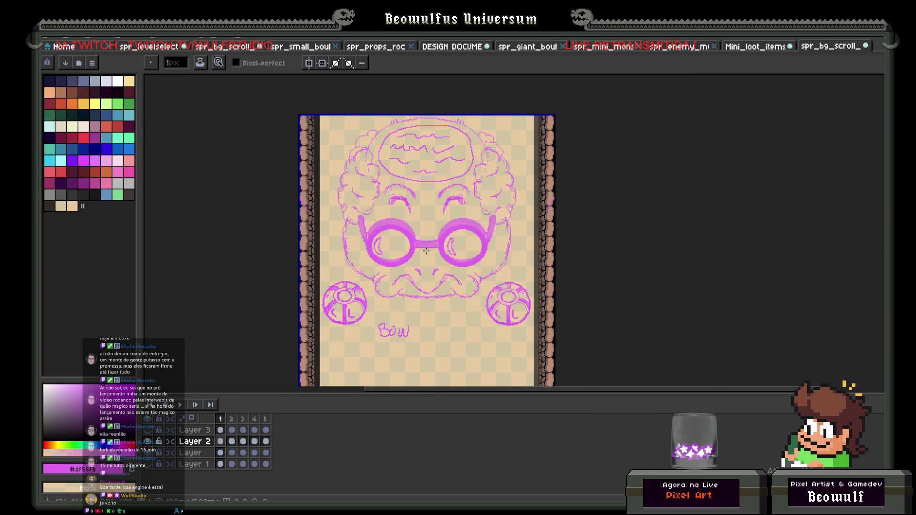
scroll(420, 251, "up", 2)
scroll(419, 251, "down", 2)
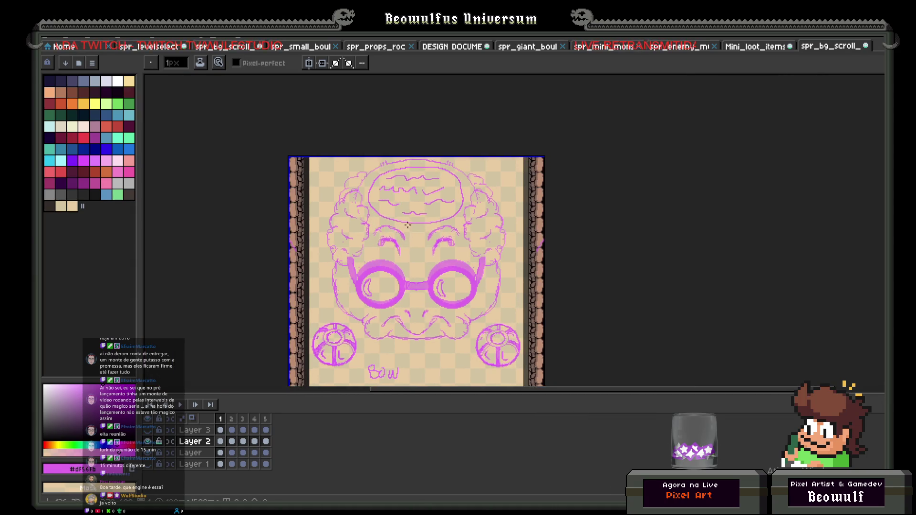
scroll(407, 229, "up", 2)
scroll(387, 235, "down", 3)
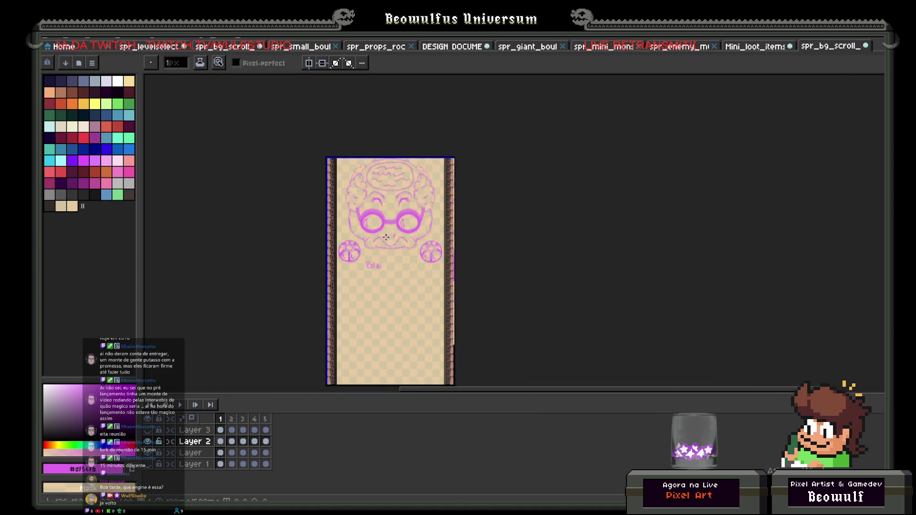
scroll(387, 236, "up", 3)
left_click(399, 301)
left_click(400, 305)
scroll(418, 314, "up", 1)
key("ctrl+z")
key("ctrl+z")
key("ctrl+z")
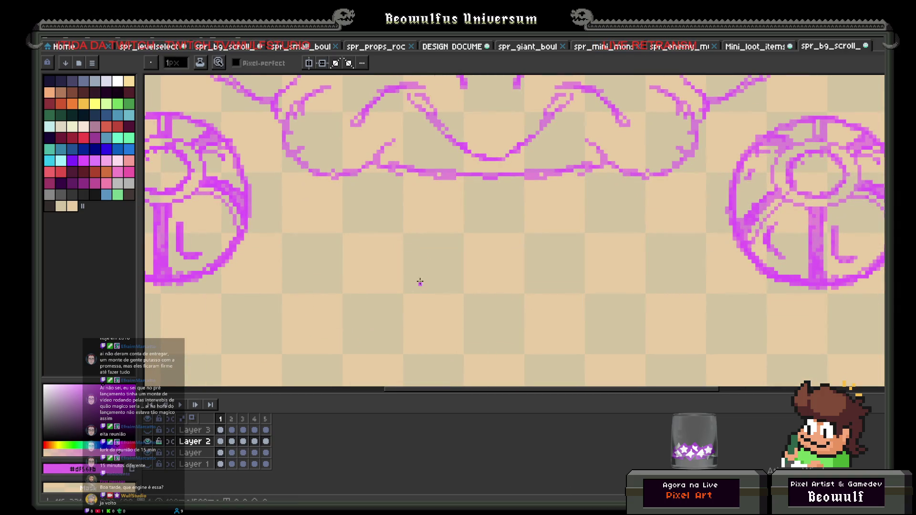
scroll(419, 283, "down", 3)
scroll(419, 267, "up", 3)
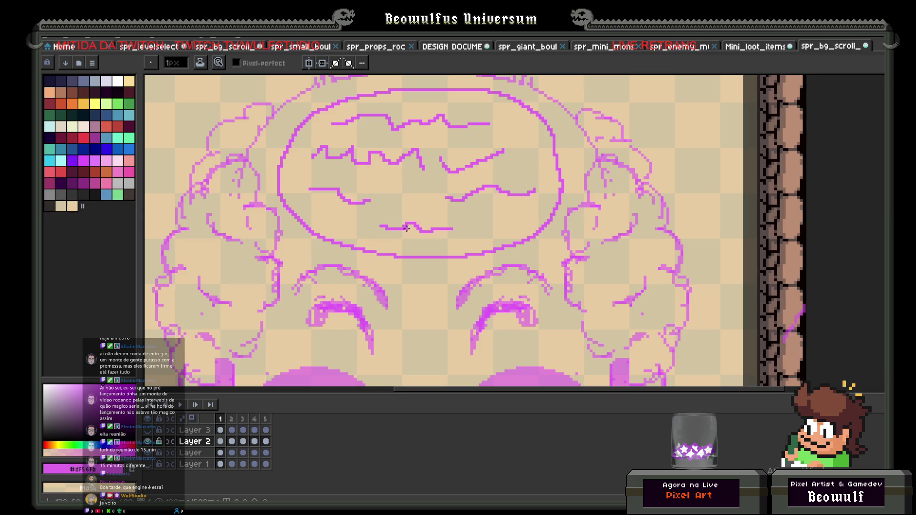
- Erase the old lower squiggle, stray dot and left end of the zigzag line
key("e")
mouse_move(472, 236)
left_mouse_down()
mouse_move(334, 195)
mouse_move(372, 204)
left_mouse_up()
left_click_drag(445, 203, 539, 195)
mouse_move(315, 192)
left_mouse_down()
mouse_move(331, 156)
mouse_move(497, 153)
mouse_move(347, 123)
mouse_move(435, 119)
left_mouse_up()
- With a 1px Pencil, draw three vertical crease lines inside the brain outline
key("b")
scroll(431, 131, "down", 2)
scroll(409, 172, "up", 1)
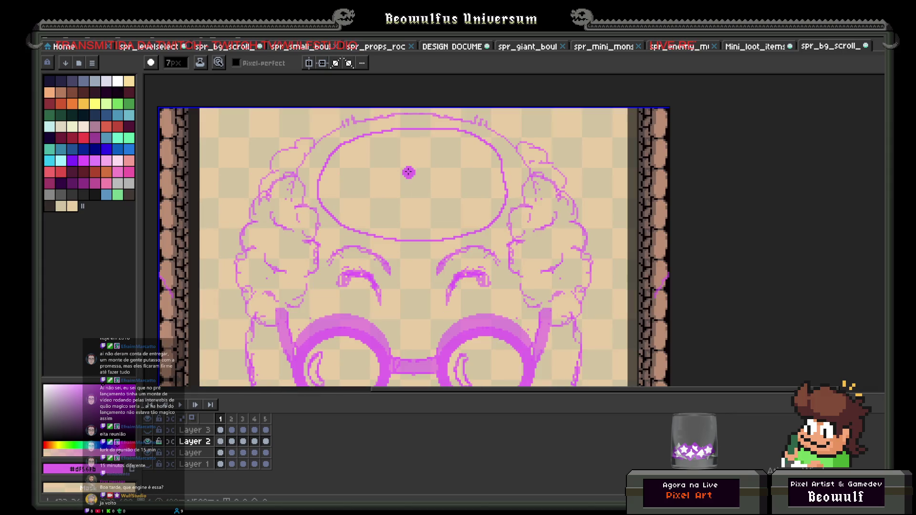
scroll(408, 172, "up", 1)
key("minus")
key("minus")
key("minus")
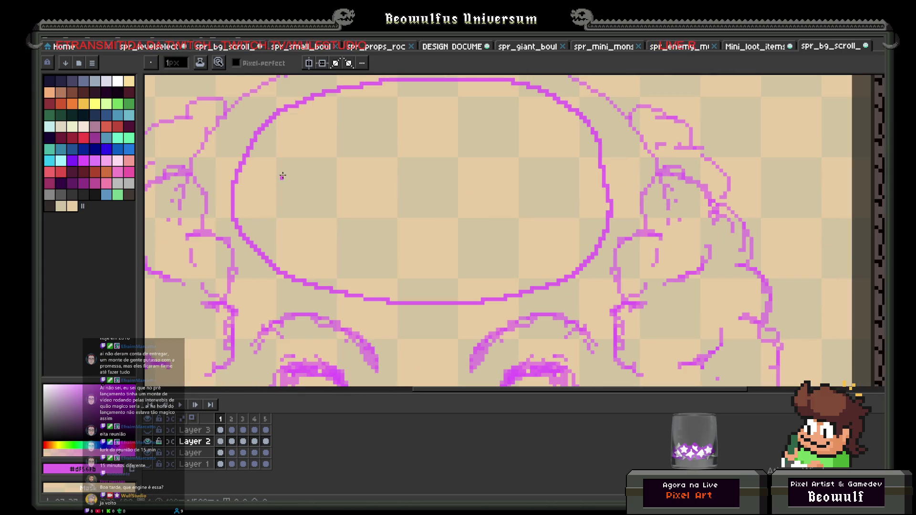
left_click_drag(303, 103, 308, 160)
left_click_drag(492, 81, 497, 137)
left_click_drag(557, 98, 554, 156)
- Draw curved left and right folds down to the lower curve, plus small wrinkle arcs
mouse_move(258, 205)
left_mouse_down()
mouse_move(282, 171)
mouse_move(315, 154)
mouse_move(456, 141)
mouse_move(520, 155)
mouse_move(591, 231)
left_mouse_up()
left_click_drag(258, 207, 288, 274)
left_click_drag(591, 233, 570, 270)
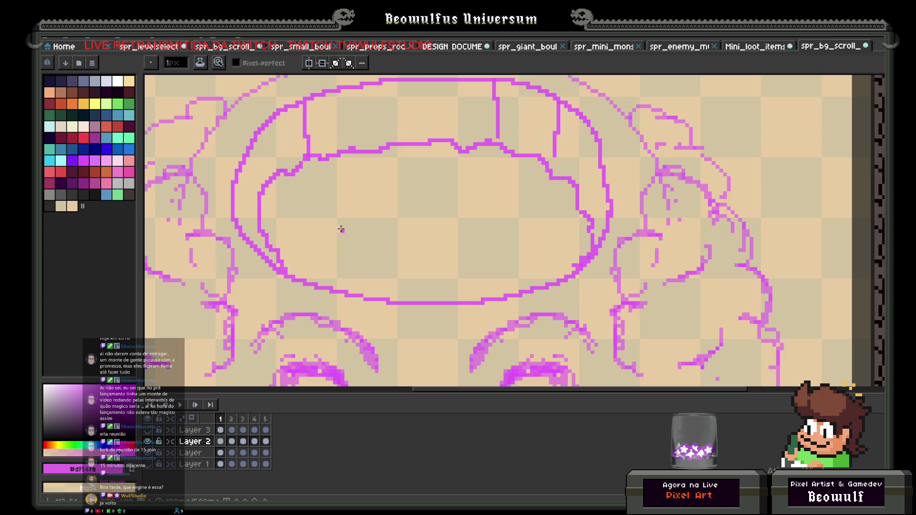
left_click_drag(303, 216, 367, 228)
left_click_drag(462, 206, 495, 192)
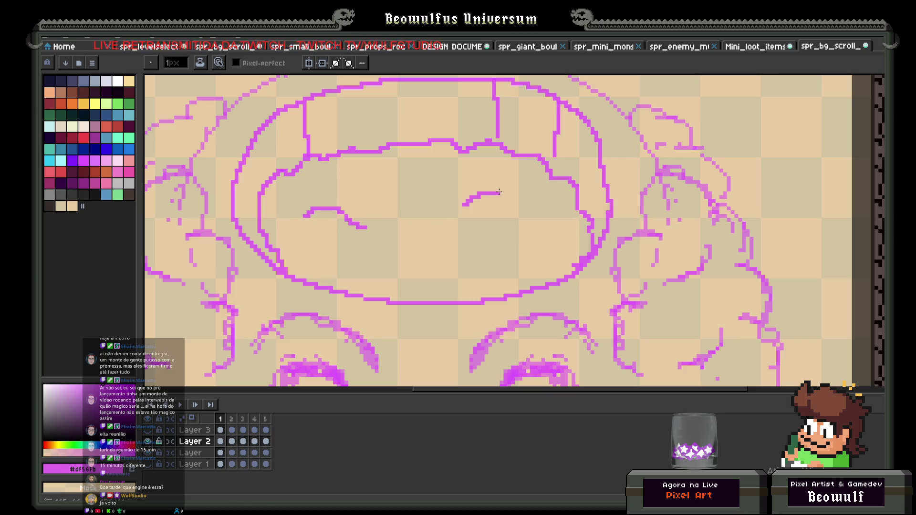
scroll(403, 205, "down", 5)
scroll(406, 223, "up", 1)
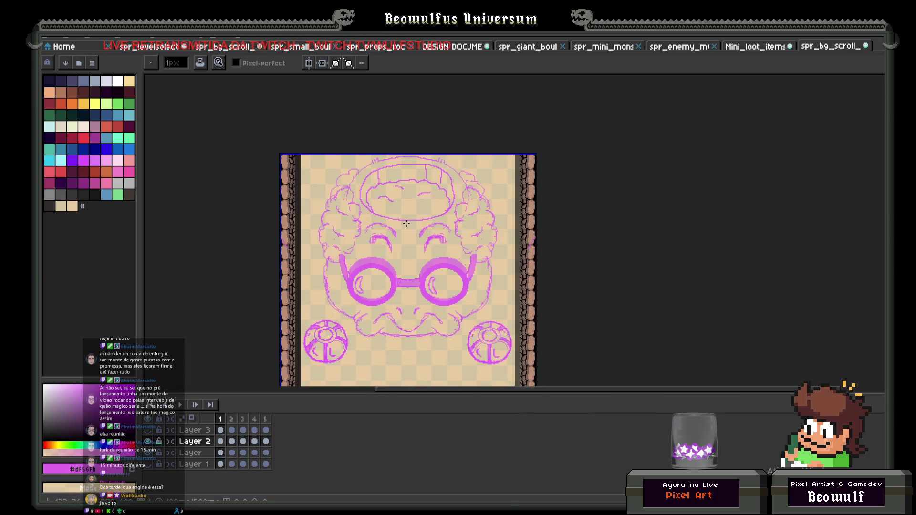
scroll(406, 223, "down", 2)
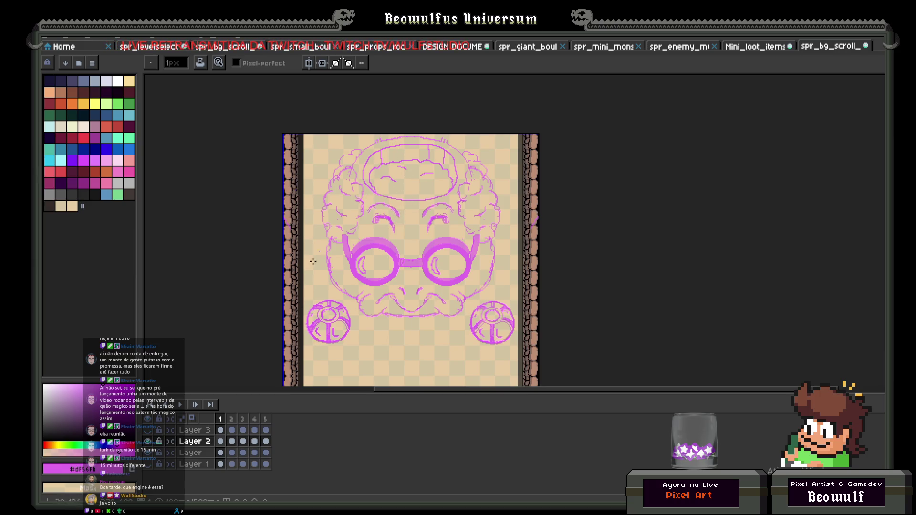
scroll(435, 209, "down", 1)
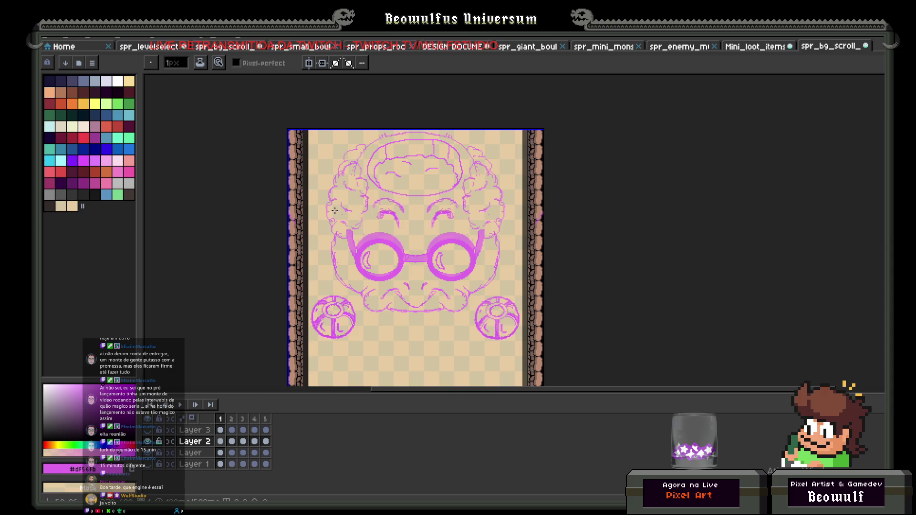
- Undo the brain strokes and forehead oval, comparing versions with redo, then return to the Brush
key("v")
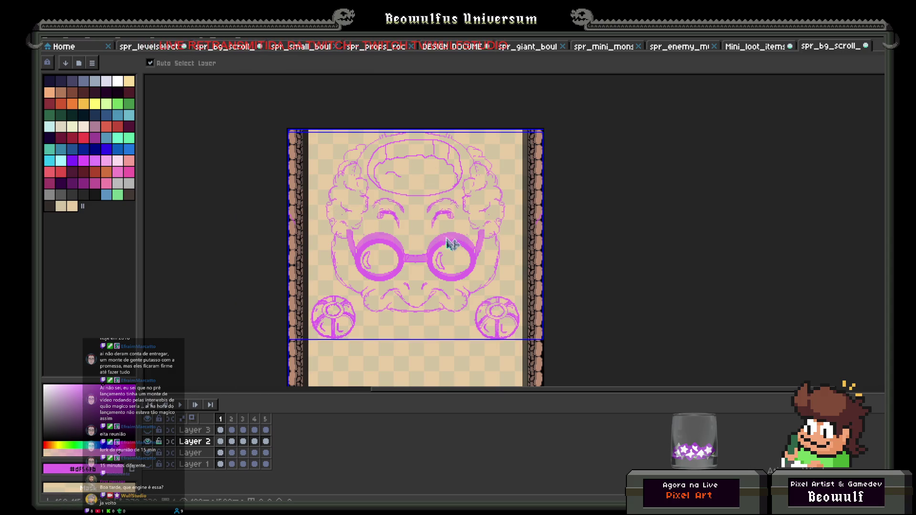
key("ctrl+z")
key("ctrl+z")
key("ctrl+z")
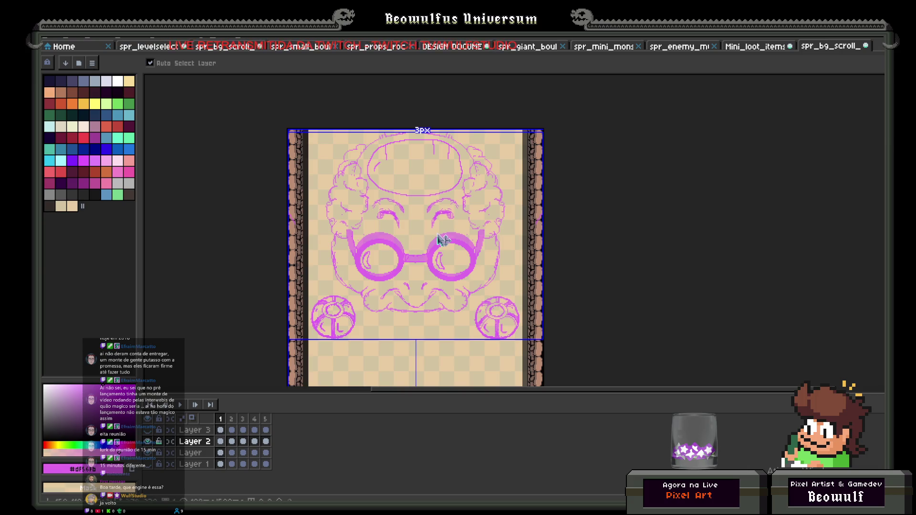
key("ctrl+y")
key("ctrl+y")
key("ctrl+y")
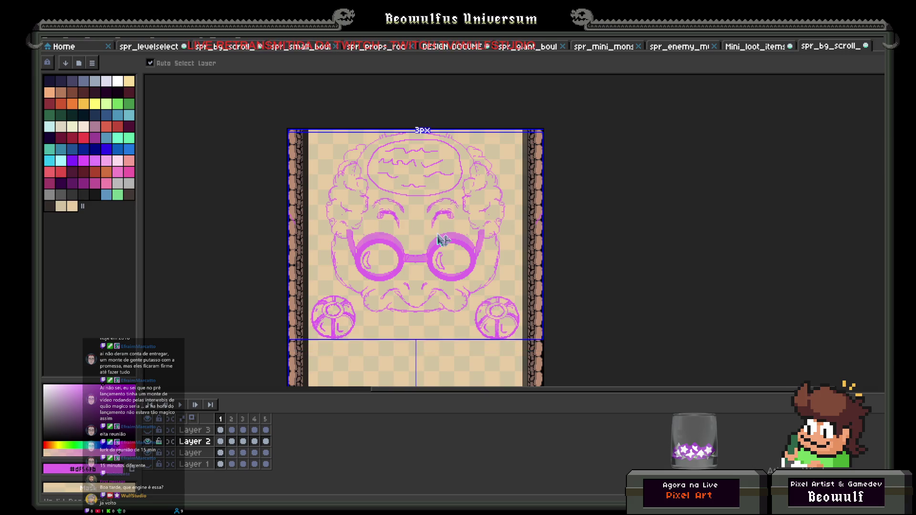
key("ctrl+z")
key("ctrl+z")
key("ctrl+z")
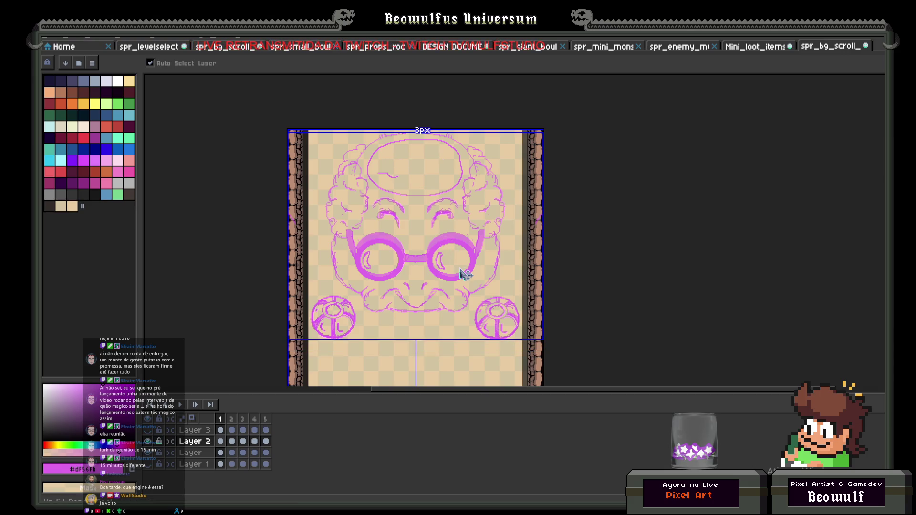
key("ctrl+z")
key("b")
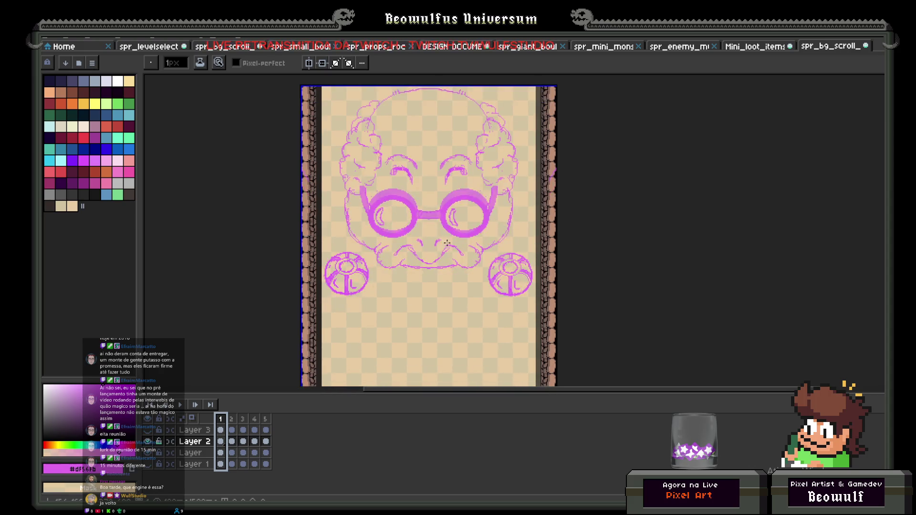
scroll(431, 246, "up", 1)
scroll(433, 244, "down", 1)
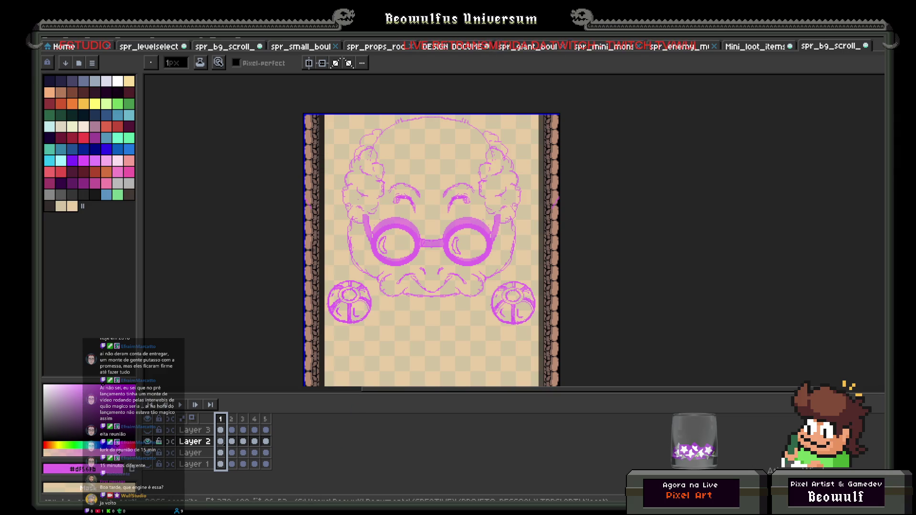
key("alt+Tab")
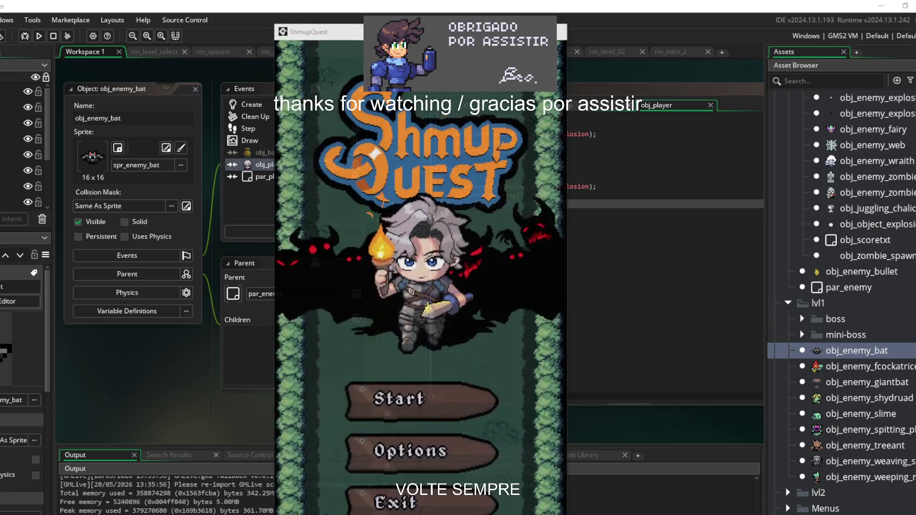
- Tick Mute in the game's Options screen and return to the title menu
left_click(364, 412)
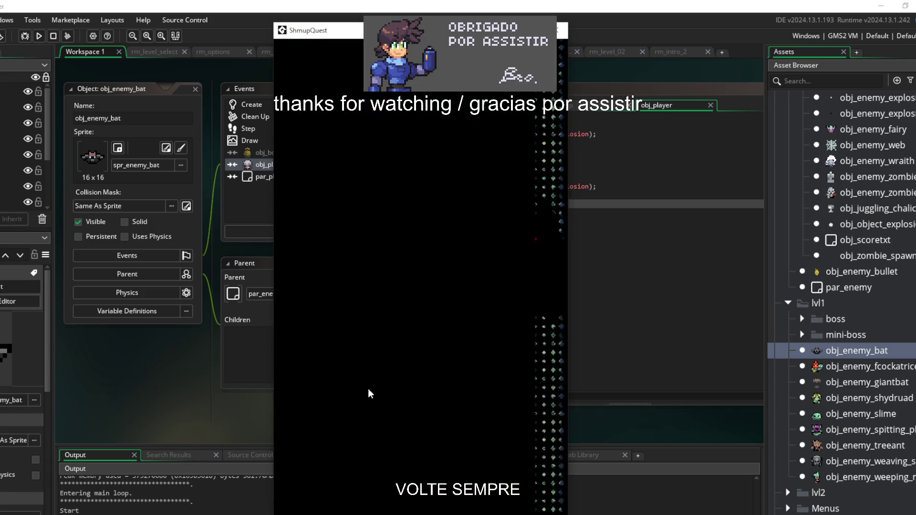
left_click(475, 273)
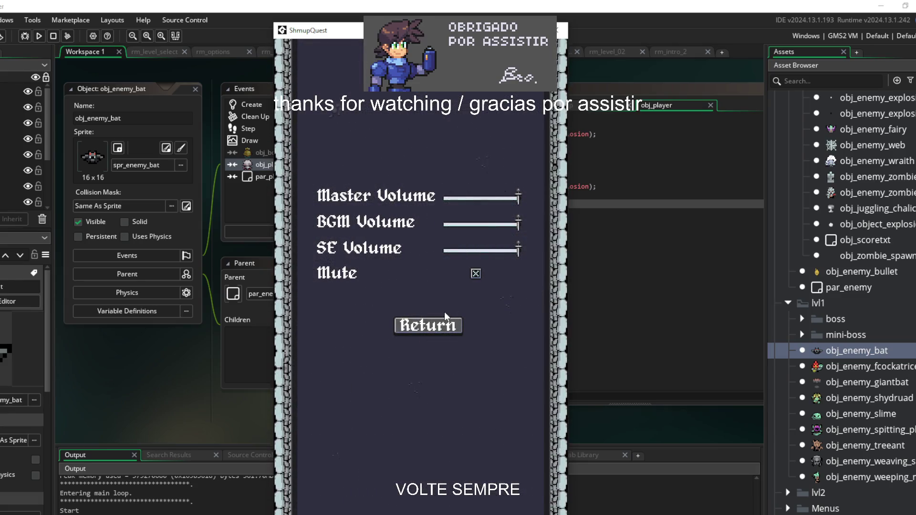
left_click(419, 332)
- Start the game, walk the hero to the notice board and enter LEVEL_01
left_click(381, 399)
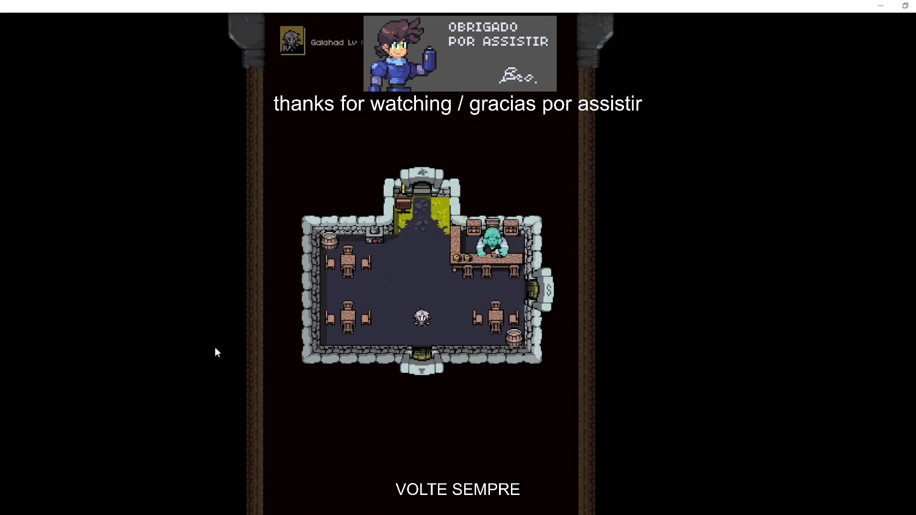
key("Up")
key("Left")
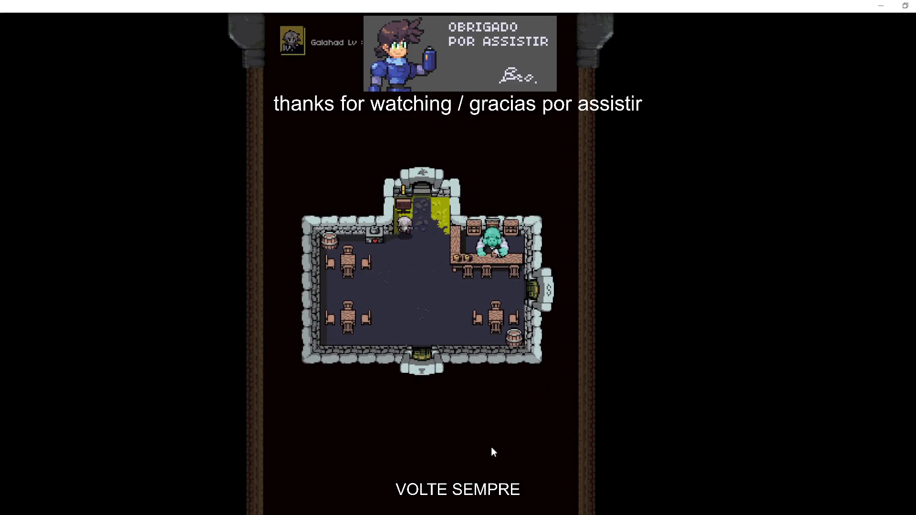
key("Left")
key("Left")
key("Return")
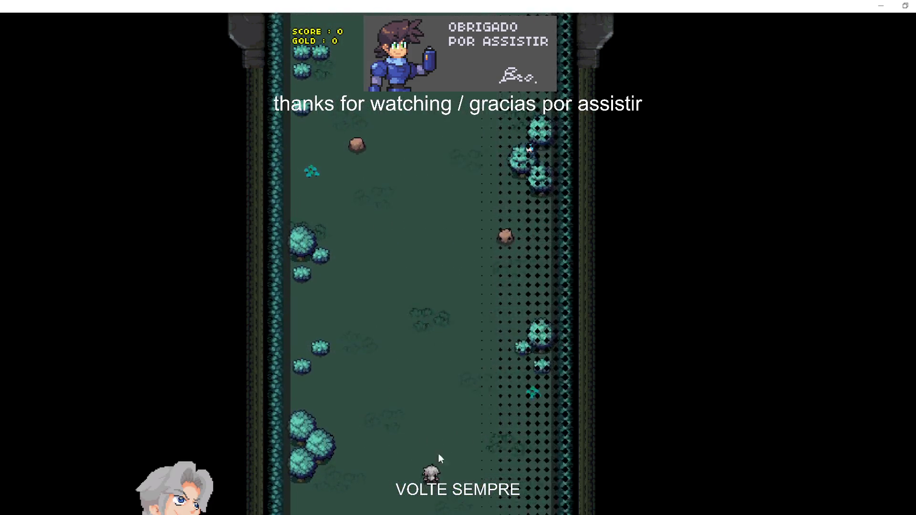
key("Left")
key("Right")
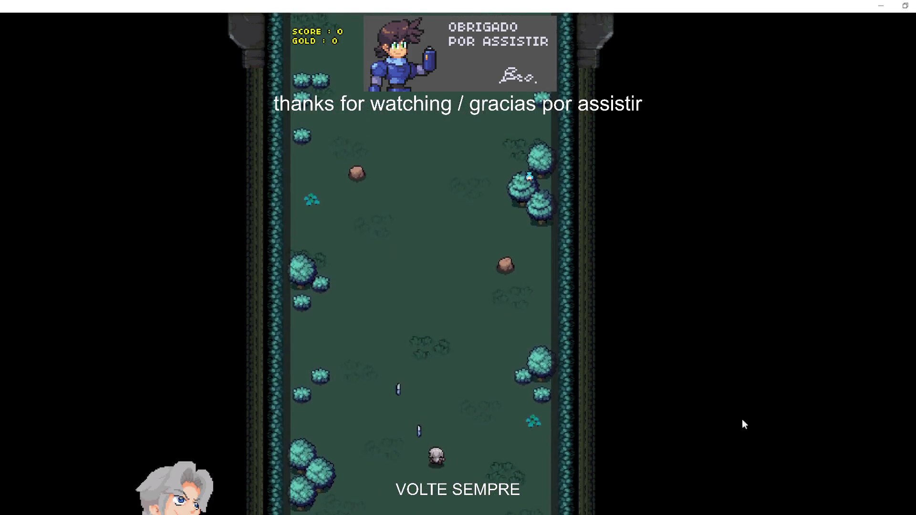
- Steer the hero up the forest stage, weaving side to side to shoot down enemies
key("Up")
key("Right")
key("Left")
key("Left")
key("Right")
key("Up")
- Move up and right to collect coins, then dodge down away from the bells
key("Left")
key("Up")
key("Right")
key("Left")
key("Right")
key("Down")
key("Left")
key("Right")
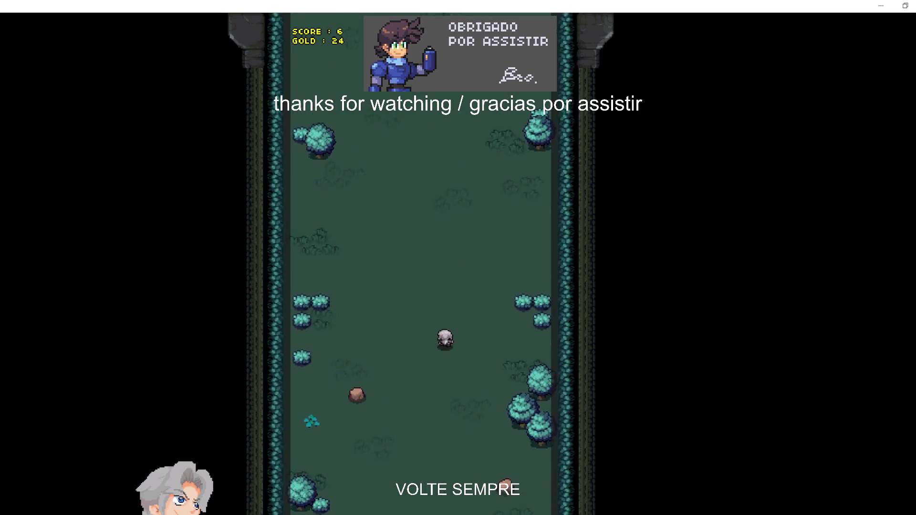
key("Left")
- Shoot the golden bells for points while moving toward the upper right
key("Up")
key("Right")
key("Up")
key("Up")
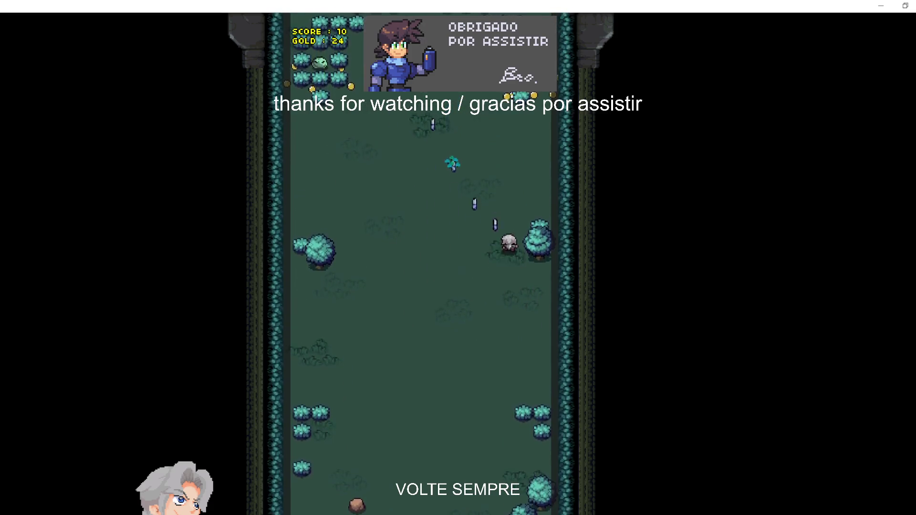